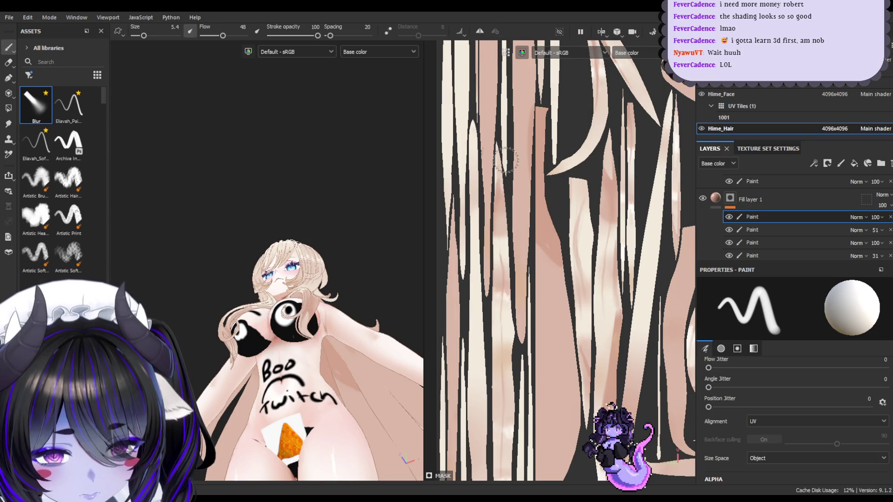
- Inspect the model upright and from the front, then frame the whole hair UV tile
mouse_move(342, 386)
alt+mouse_down()
mouse_move(363, 367)
mouse_move(355, 336)
alt+mouse_up()
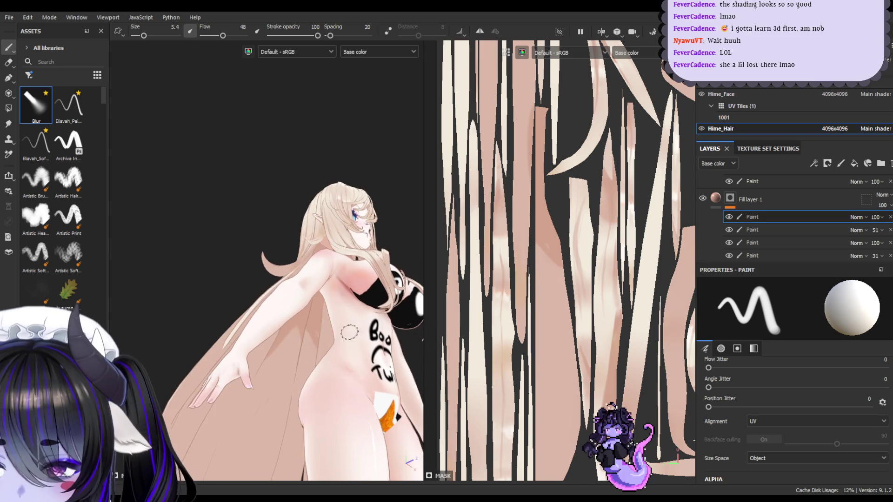
mouse_move(316, 303)
alt+mouse_down()
mouse_move(307, 351)
mouse_move(334, 334)
alt+mouse_up()
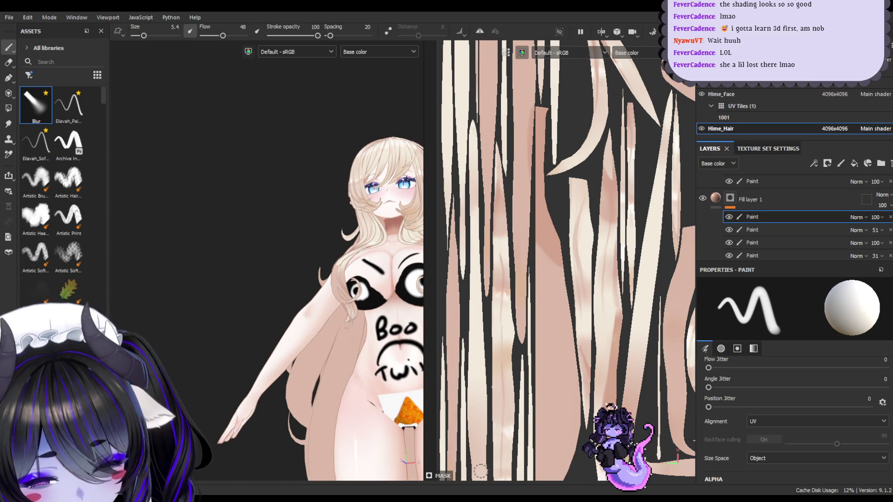
mouse_move(277, 351)
alt+mouse_down()
mouse_move(291, 368)
mouse_move(309, 326)
mouse_move(277, 217)
mouse_move(300, 319)
mouse_move(302, 327)
mouse_move(258, 174)
alt+mouse_up()
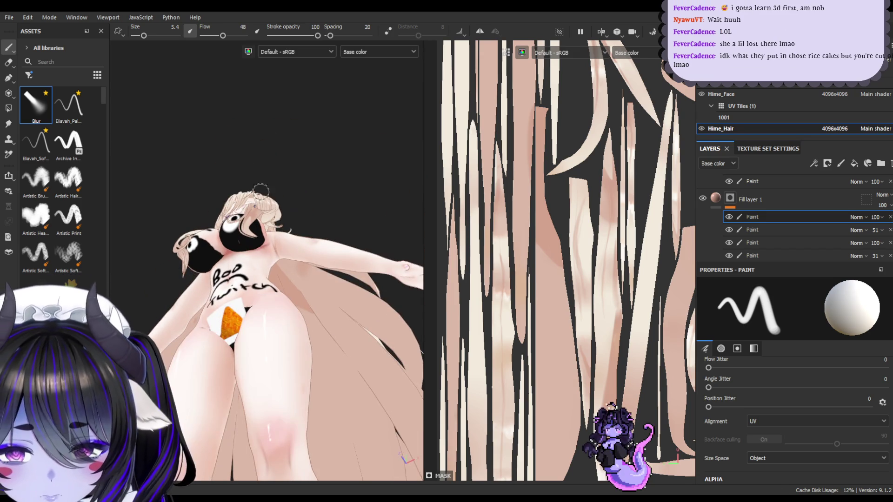
key(f)
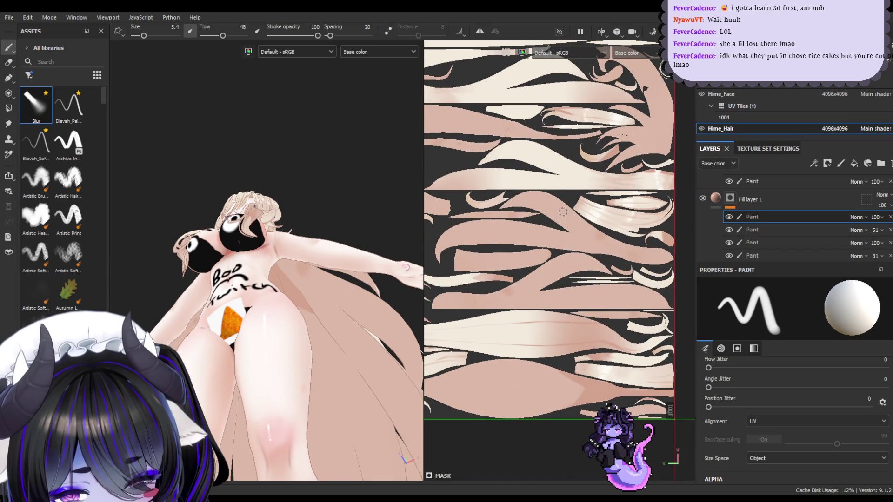
- Paint a soft shading stroke across a hair strip and set brush size to about 15.4
scroll(557, 220, up, 2)
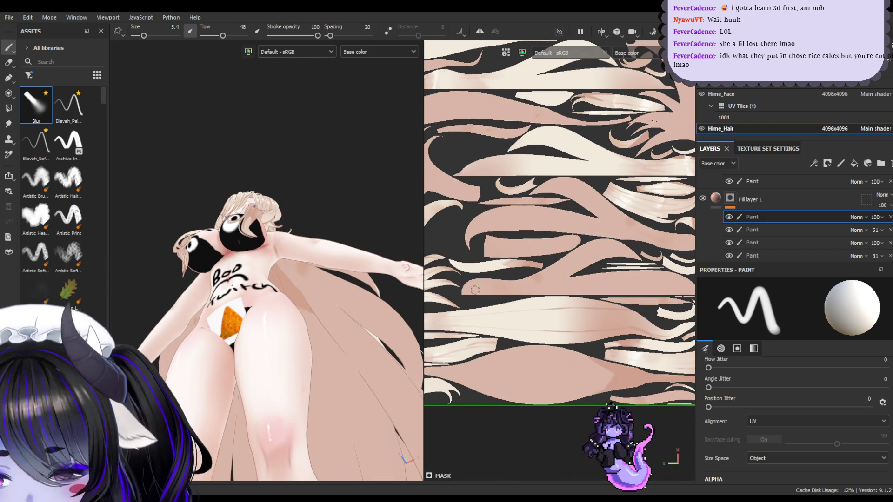
key(bracketright)
drag(493, 279, 532, 284)
key(bracketright)
key(bracketright)
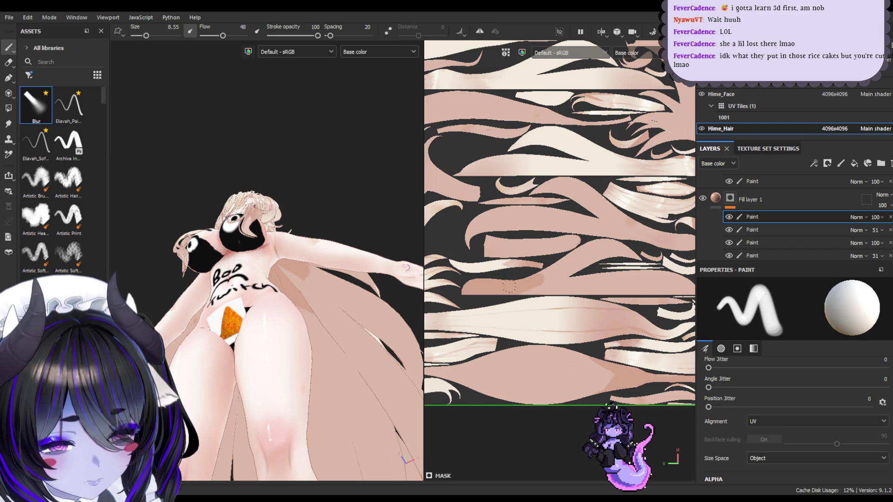
key(bracketright)
key(bracketright)
key(bracketright)
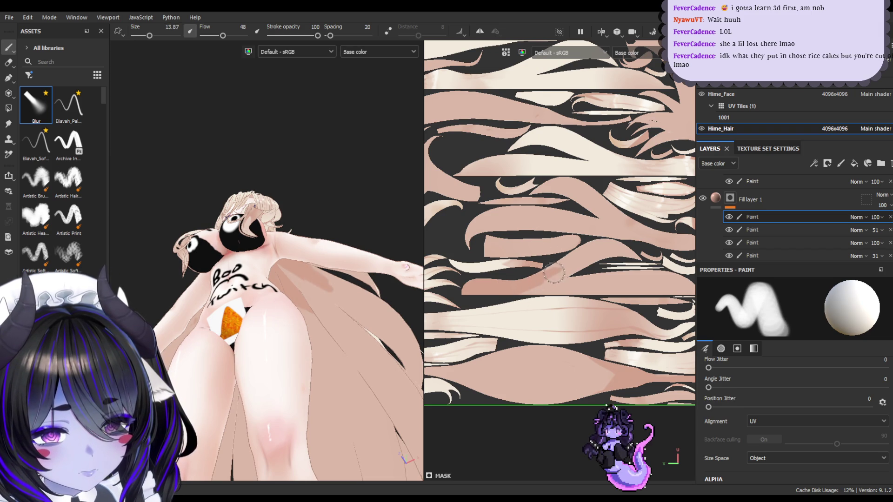
key(bracketright)
key(bracketright)
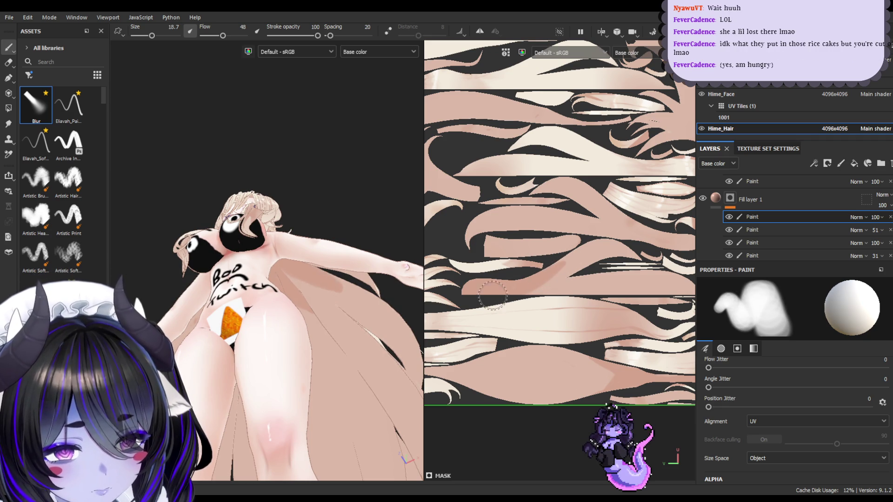
key(bracketleft)
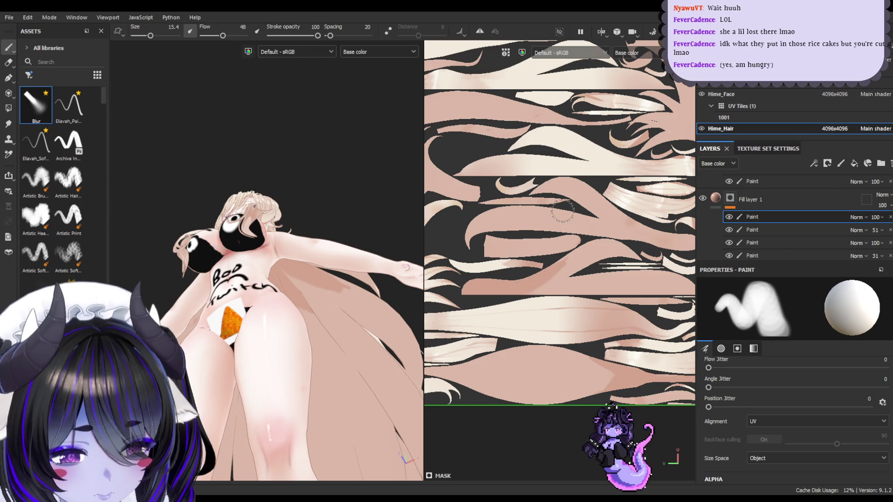
- Adjust the brush flow for fainter strokes, settling it at 25
mouse_move(557, 264)
ctrl+mouse_down()
mouse_move(487, 299)
mouse_move(588, 251)
mouse_move(610, 229)
ctrl+mouse_up()
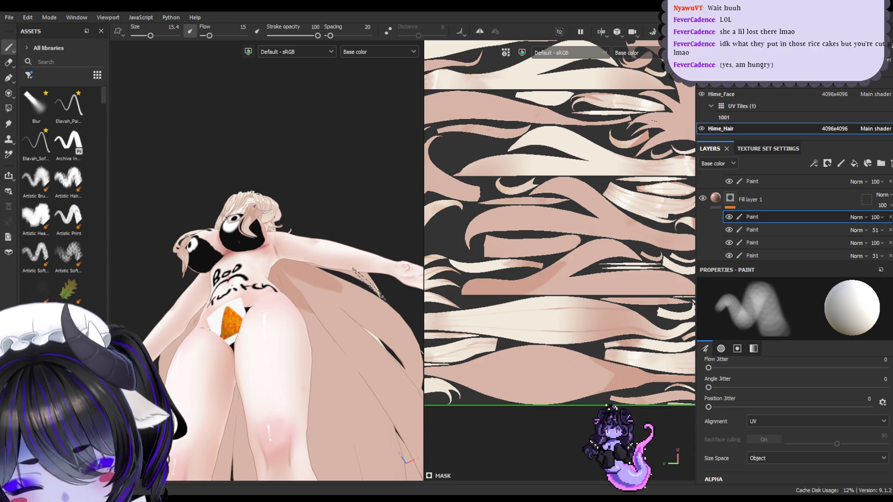
ctrl+drag(567, 260, 590, 246)
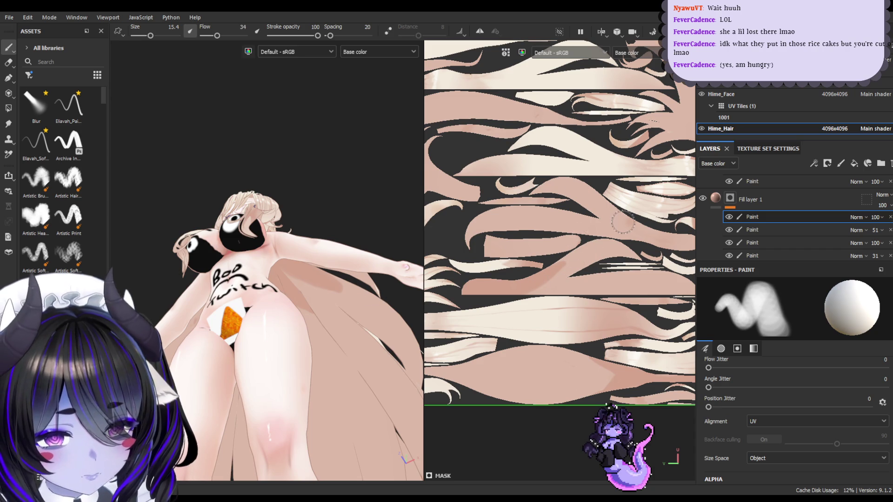
ctrl+drag(647, 212, 636, 212)
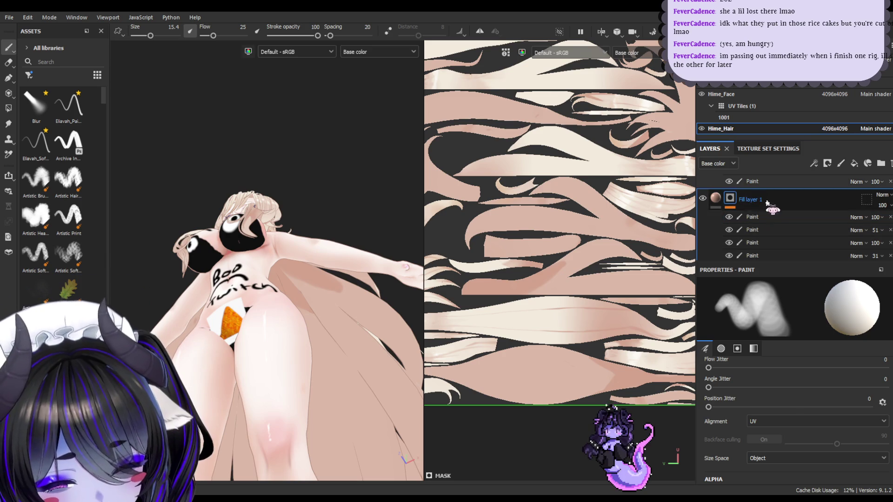
- Vary the brush flow through 19, 31 and 29, switching briefly to the eraser and back
ctrl+drag(544, 299, 536, 299)
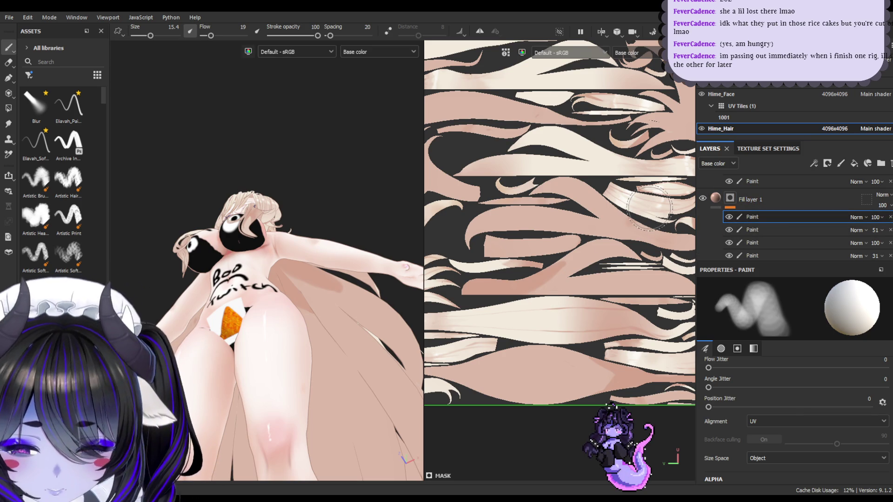
ctrl+drag(649, 207, 665, 207)
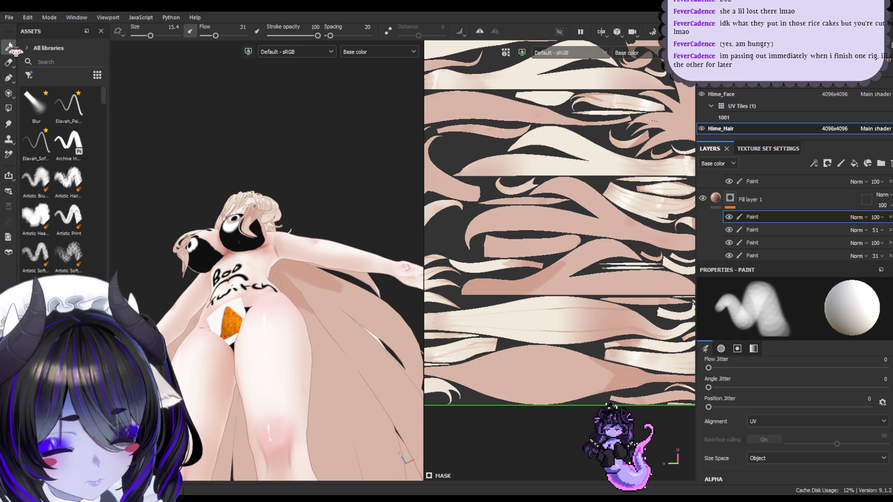
ctrl+drag(569, 277, 557, 277)
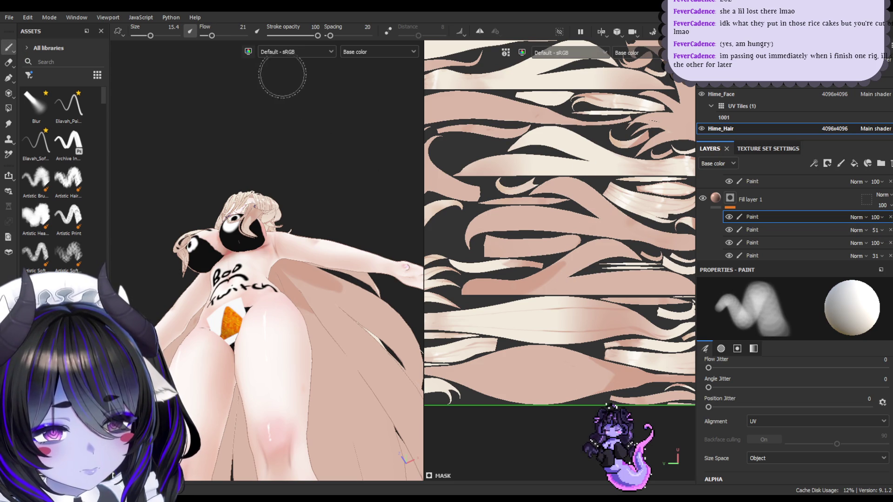
key(e)
key(b)
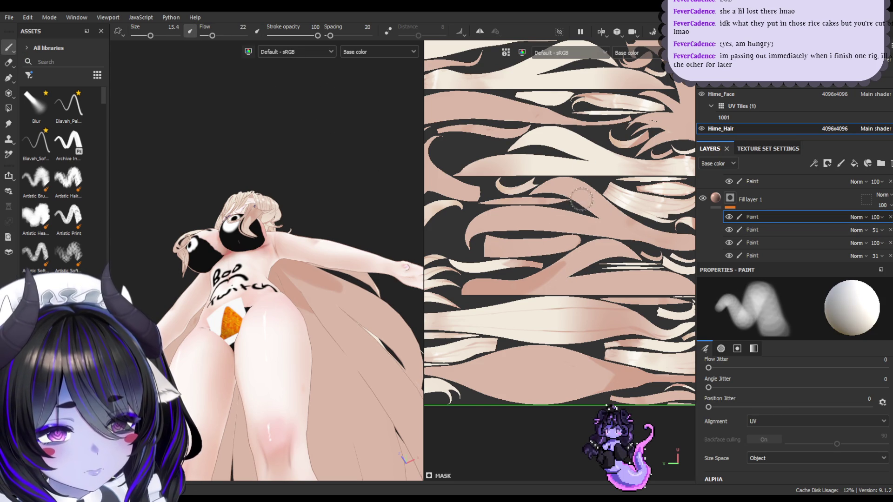
- Keep shading the hair while changing flow through 23, 34, 17 and 15
ctrl+drag(563, 246, 561, 247)
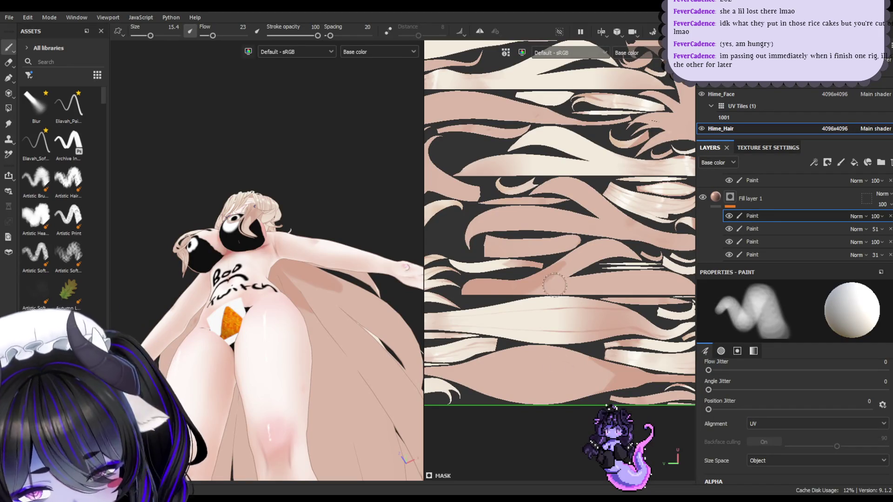
ctrl+drag(558, 284, 568, 283)
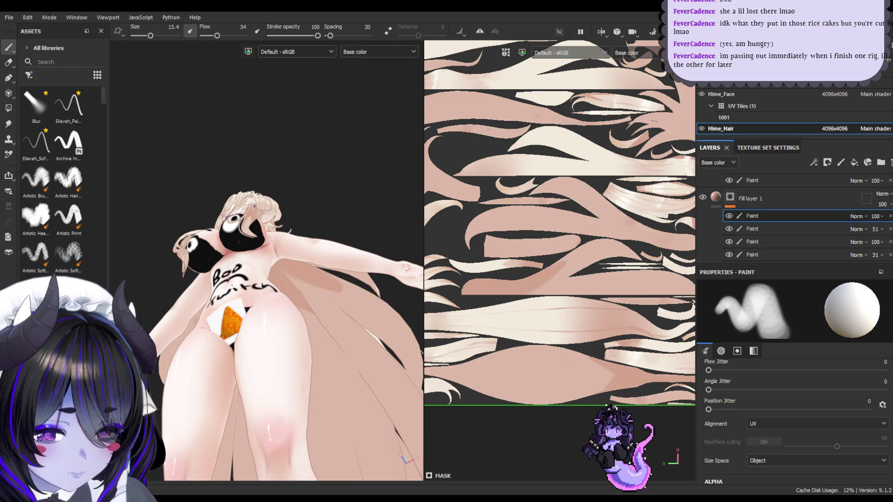
shift+right_drag(344, 298, 348, 295)
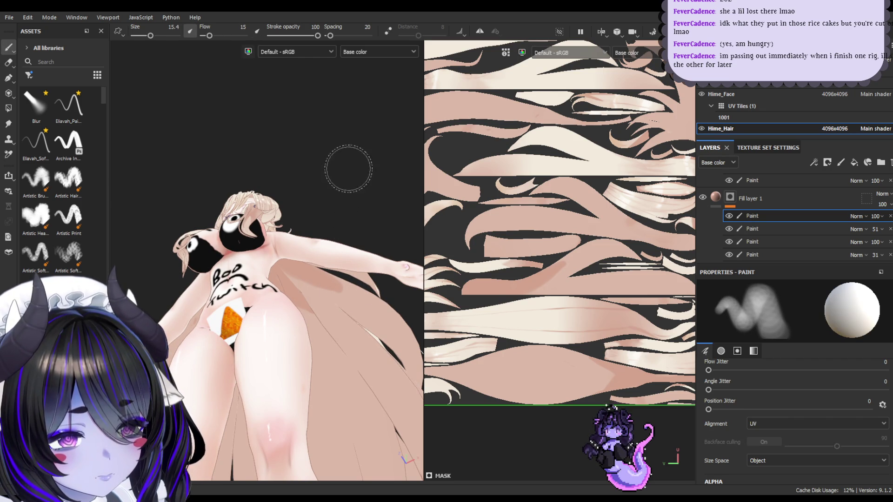
shift+right_drag(364, 258, 357, 257)
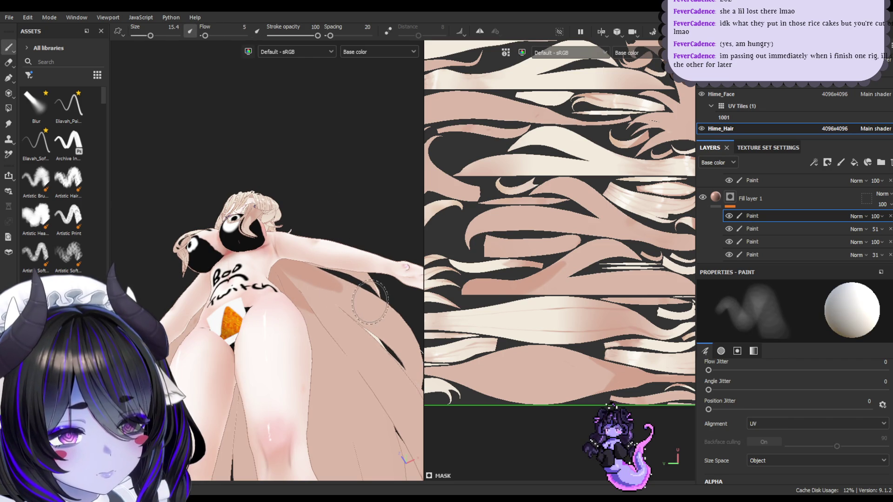
ctrl+drag(359, 185, 381, 185)
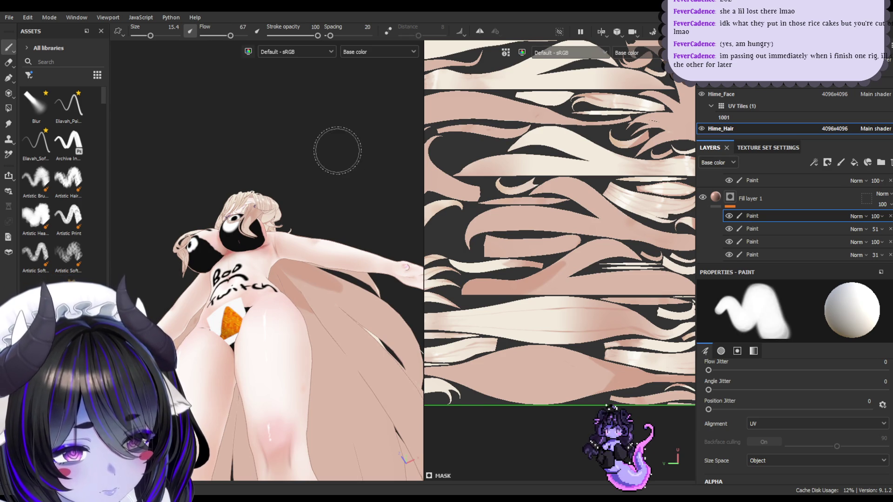
key(ctrl)
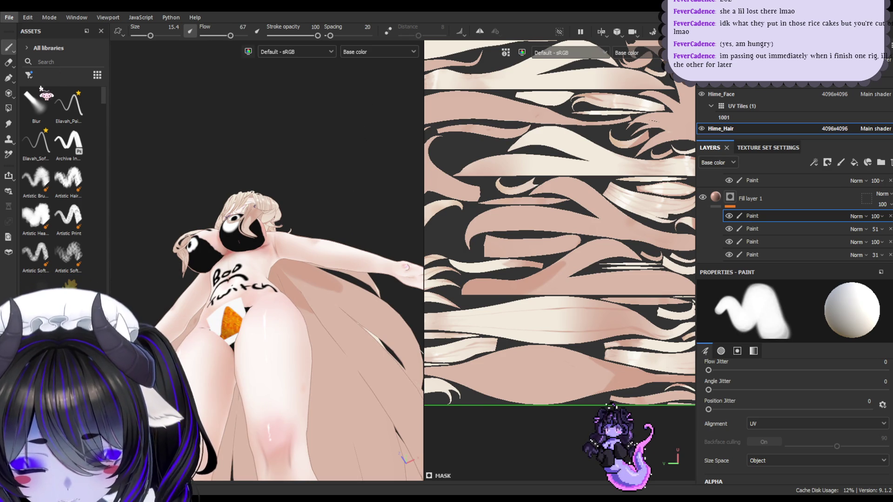
key(ctrl)
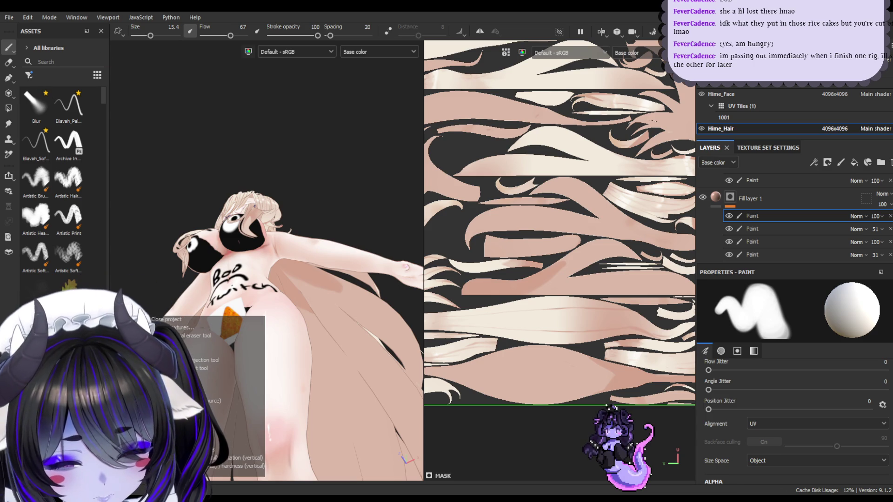
- Lower the brush flow to 20, then dismiss the Welcome screen after the project closes
mouse_move(312, 186)
ctrl+right_down()
mouse_move(303, 186)
mouse_move(322, 186)
mouse_move(302, 186)
mouse_move(310, 186)
ctrl+right_up()
mouse_move(312, 186)
ctrl+mouse_down()
mouse_move(300, 186)
mouse_move(319, 186)
ctrl+mouse_up()
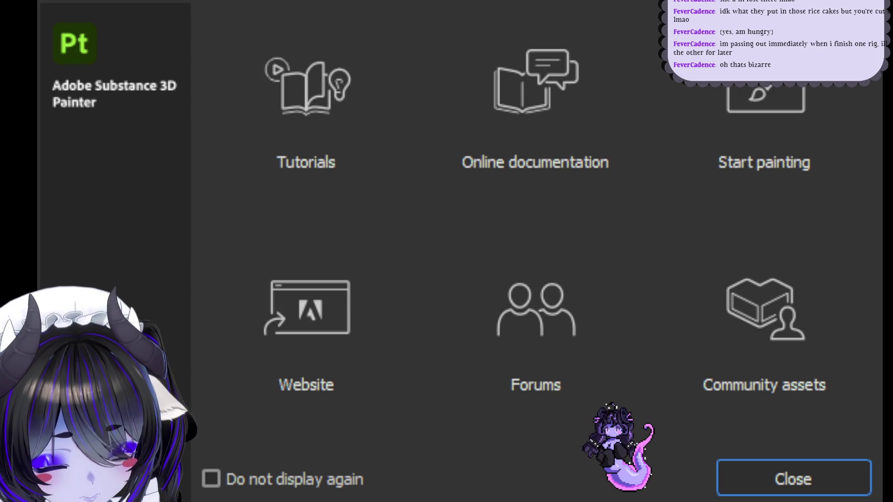
key(Return)
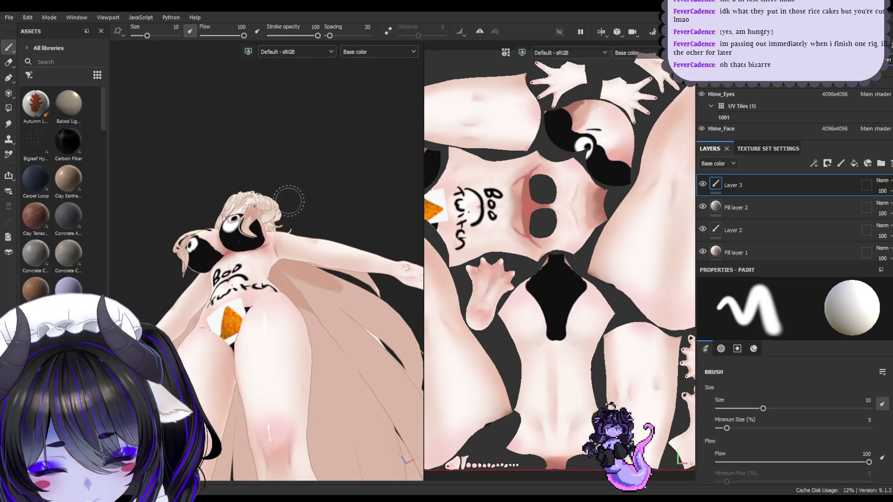
- Bring brush flow down from 71 to 64, briefly switching to the eraser and back to painting
mouse_move(360, 175)
ctrl+mouse_down()
mouse_move(347, 174)
mouse_move(362, 175)
ctrl+mouse_up()
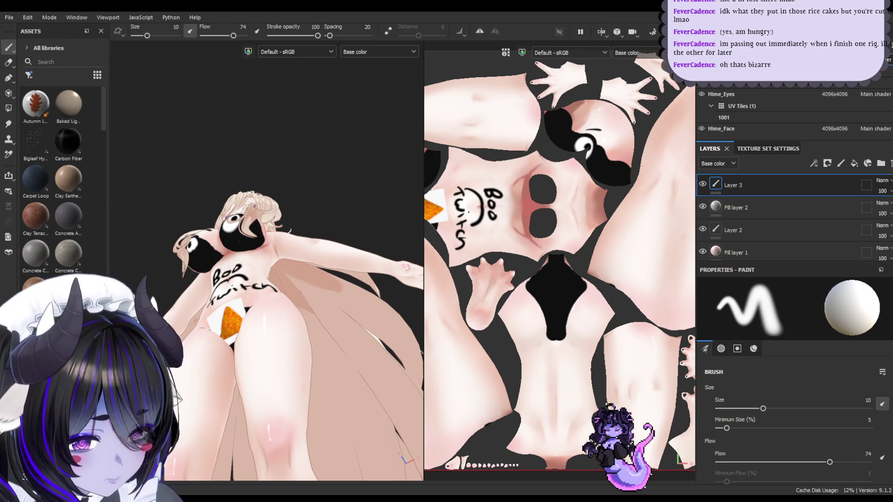
ctrl+drag(375, 189, 372, 189)
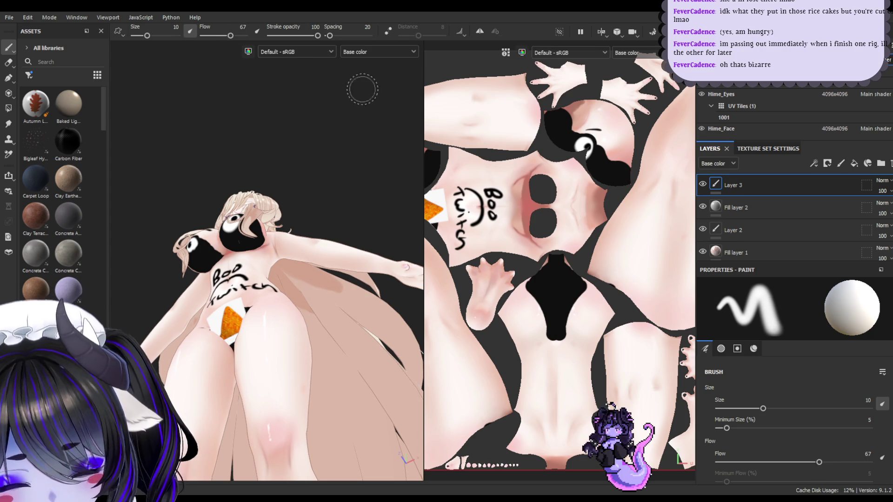
key(e)
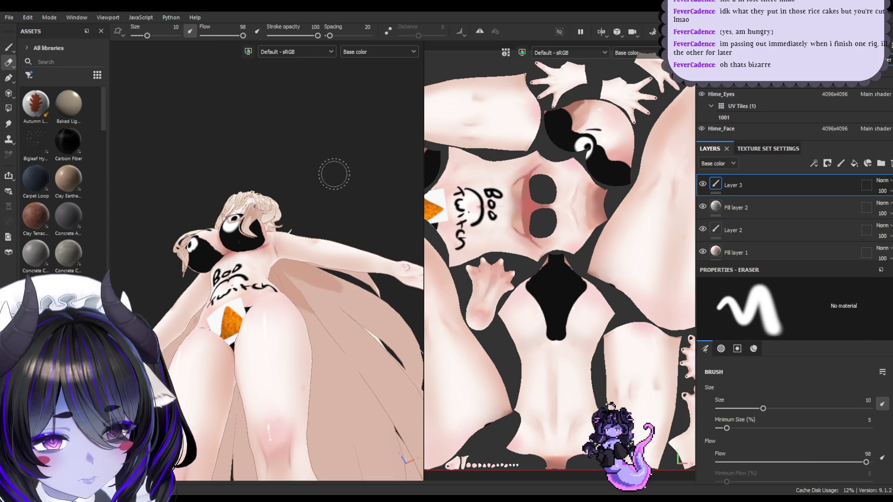
key(b)
mouse_move(355, 166)
ctrl+mouse_down()
mouse_move(328, 158)
mouse_move(343, 142)
ctrl+mouse_up()
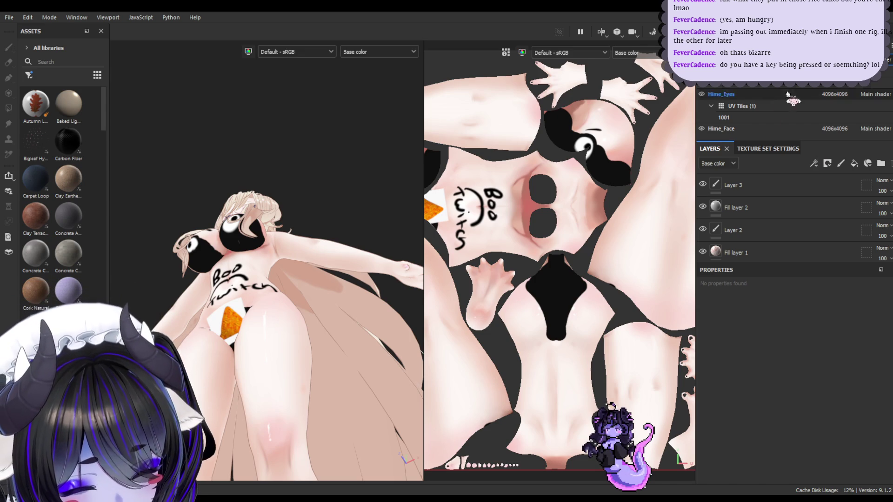
- Select the Hime_Hair texture set and collapse its UV tile list
scroll(744, 114, down, 3)
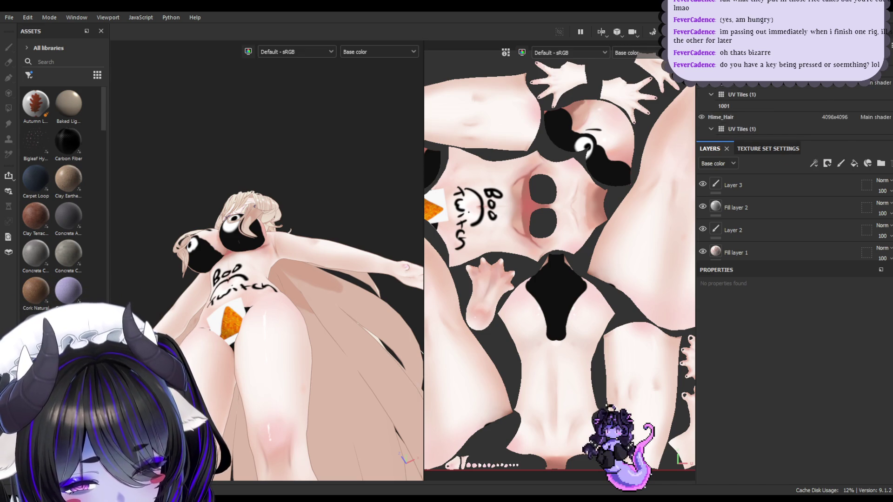
click(751, 110)
click(750, 108)
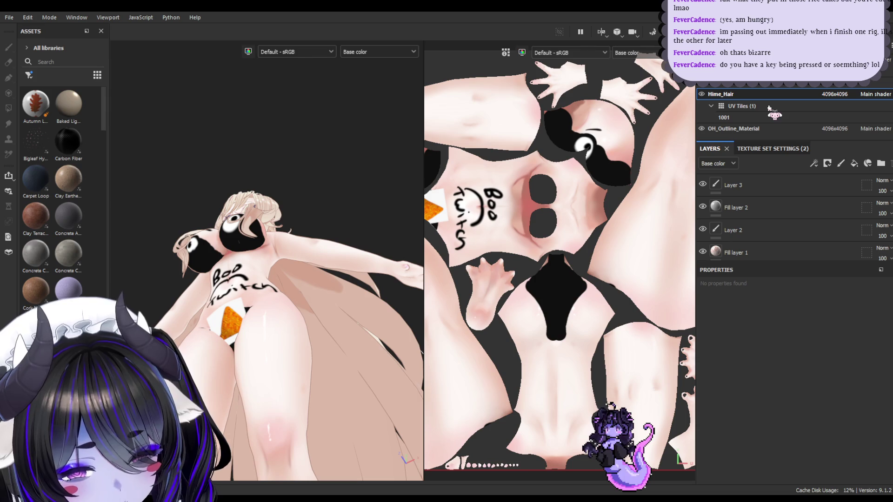
click(743, 123)
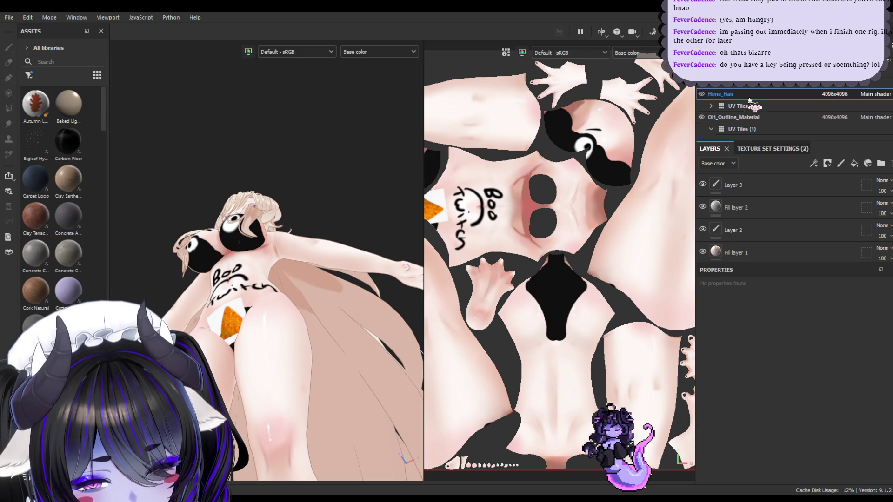
mouse_move(353, 213)
middle_down()
mouse_move(340, 209)
mouse_move(356, 217)
mouse_move(344, 183)
mouse_move(362, 164)
middle_up()
- Check the shortcut list, restore the full-screen window, and reselect Hime_Hair after trying OH_Outline_Material
key(F1)
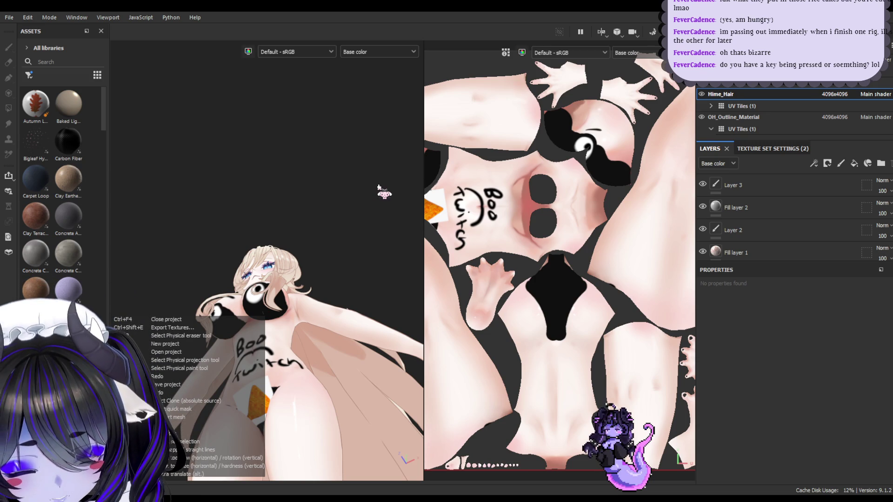
key(F1)
key(super+Down)
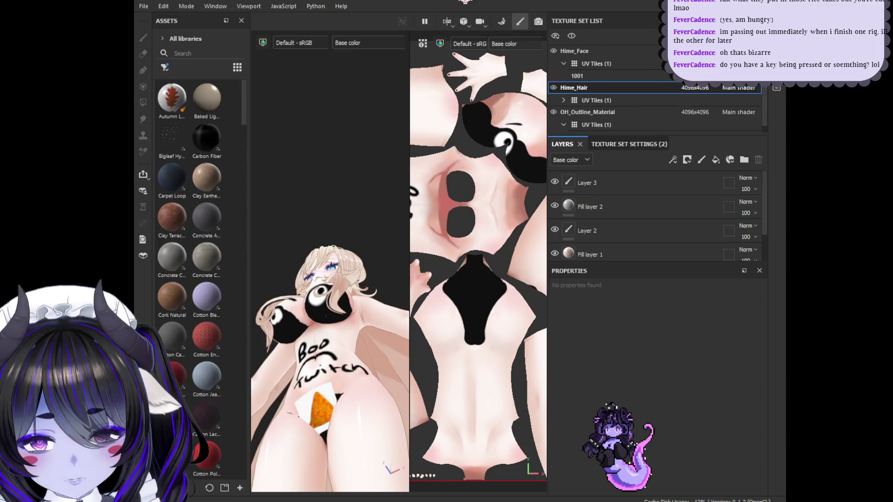
double_click(466, 6)
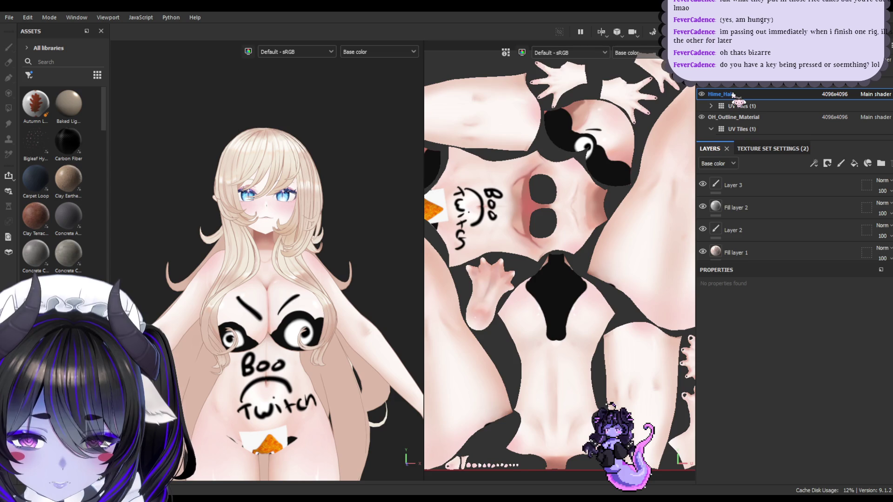
click(749, 117)
click(743, 95)
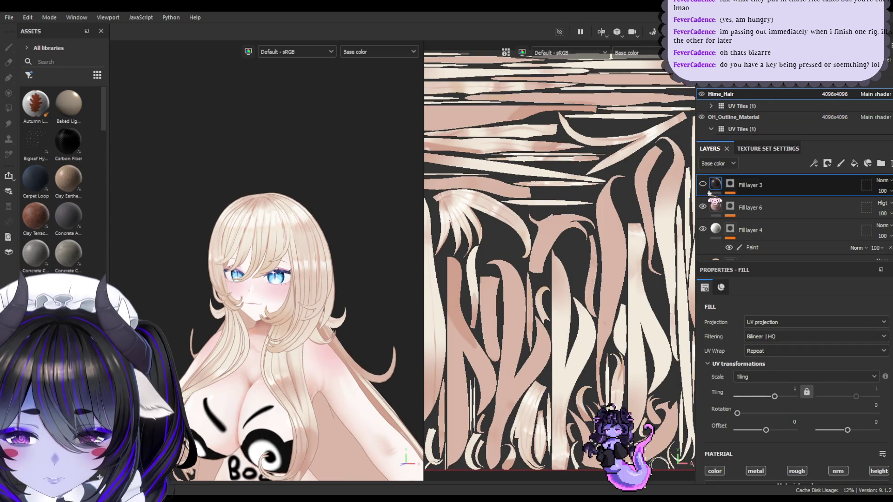
- Select the topmost Paint sub-layer of Fill layer 1
click(775, 208)
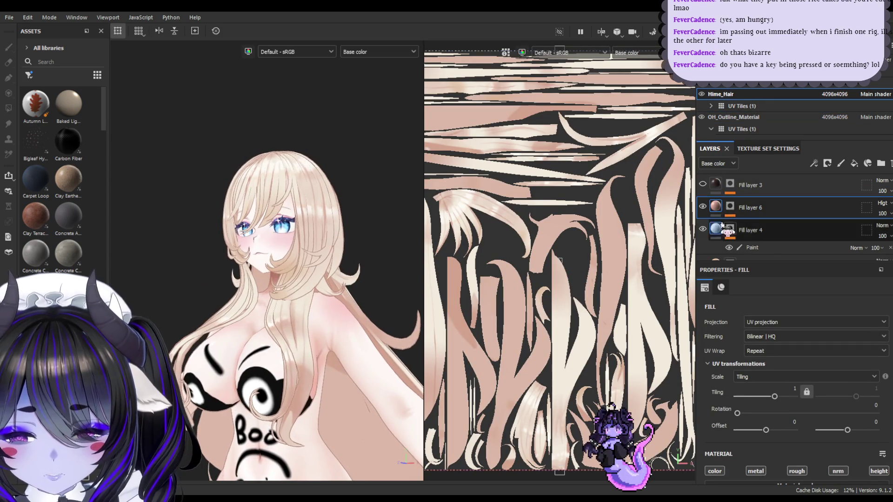
scroll(716, 215, down, 3)
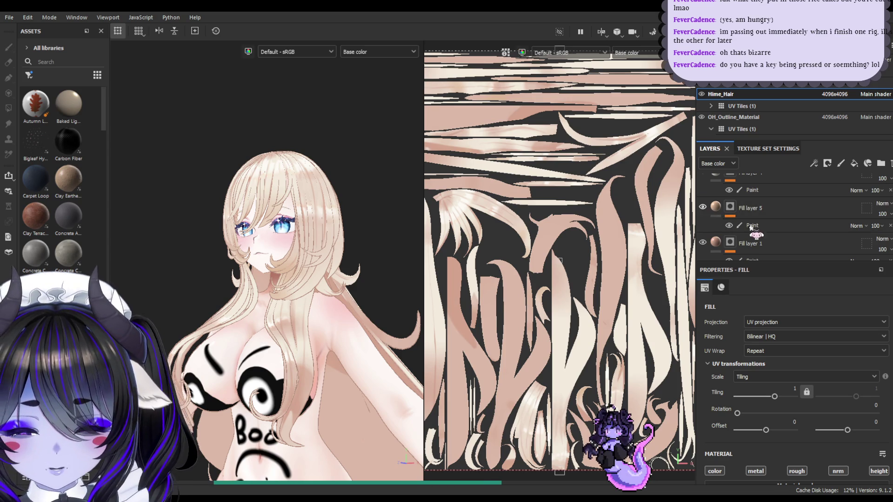
click(732, 242)
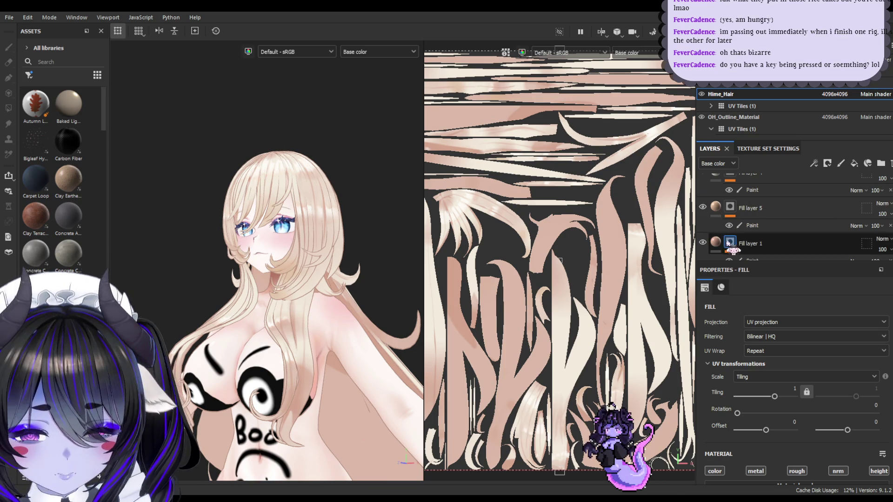
scroll(744, 235, down, 2)
click(759, 215)
click(756, 204)
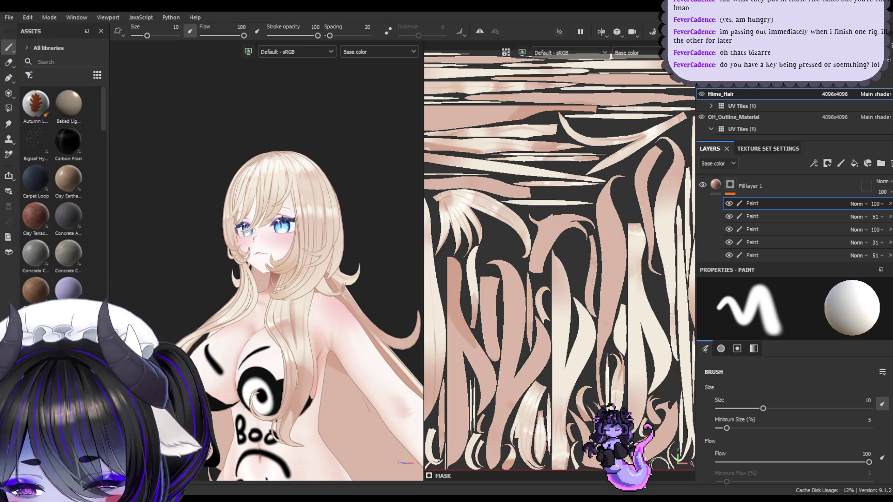
- Undo a darker test stroke and load the custom fine brush at size 1.75, flow 48
drag(376, 5, 392, 1)
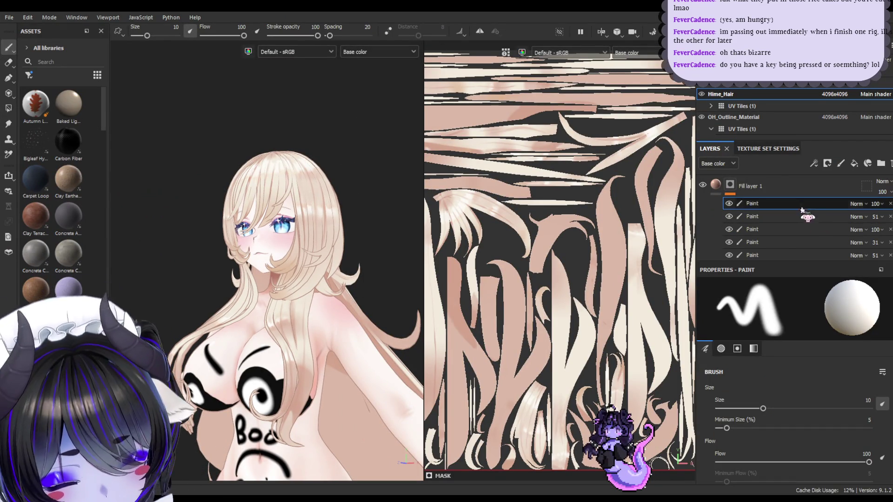
drag(353, 389, 369, 438)
key(ctrl+z)
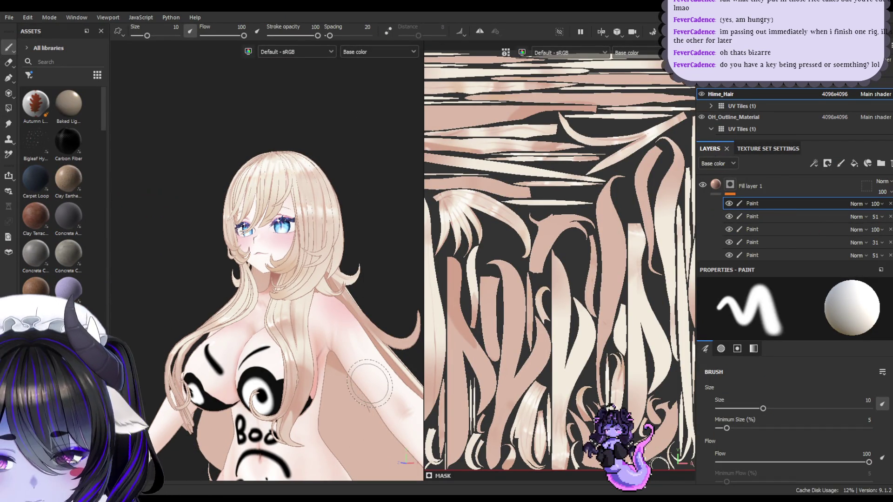
click(68, 105)
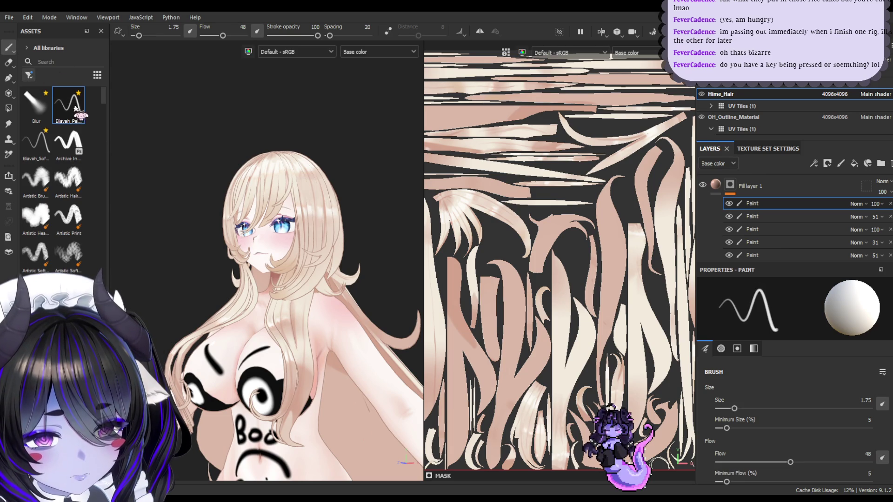
- Stop brush size following pen pressure and discard a pink test stroke on the torso
click(190, 31)
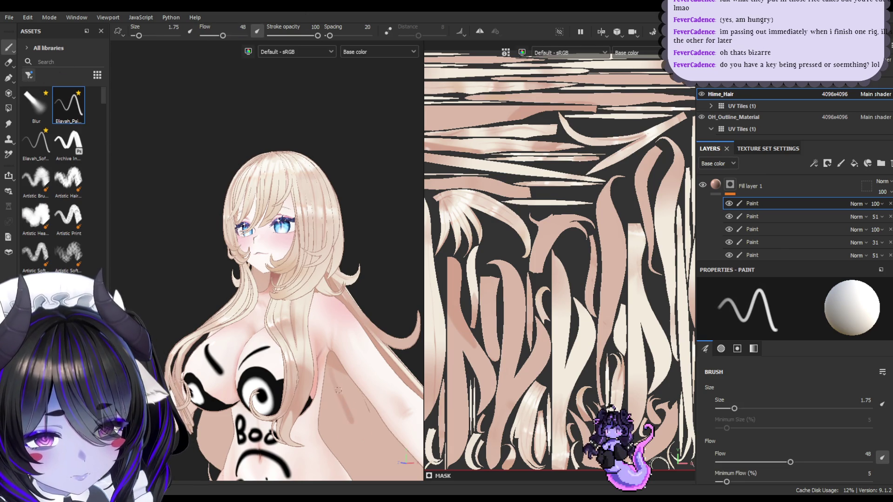
drag(348, 413, 349, 381)
key(ctrl+z)
key(ctrl+s)
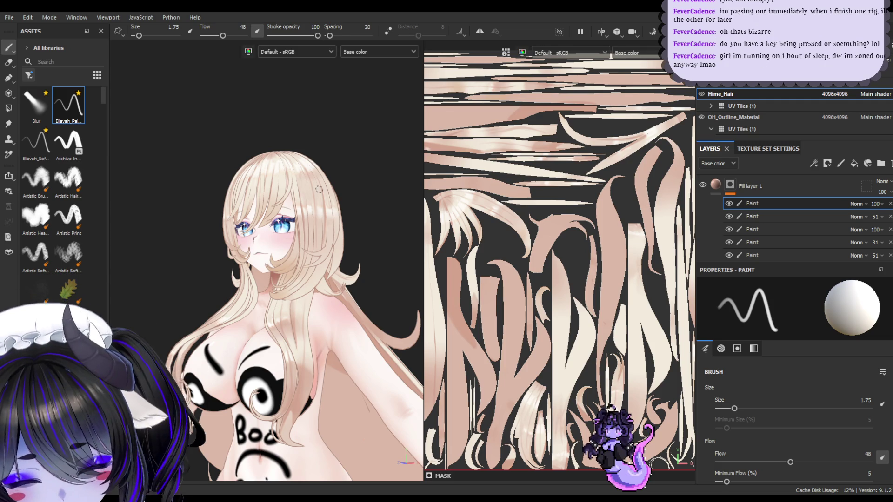
- View the model from below and enlarge the brush to 6.37
mouse_move(300, 206)
alt+mouse_down()
mouse_move(341, 174)
mouse_move(349, 191)
mouse_move(323, 208)
alt+mouse_up()
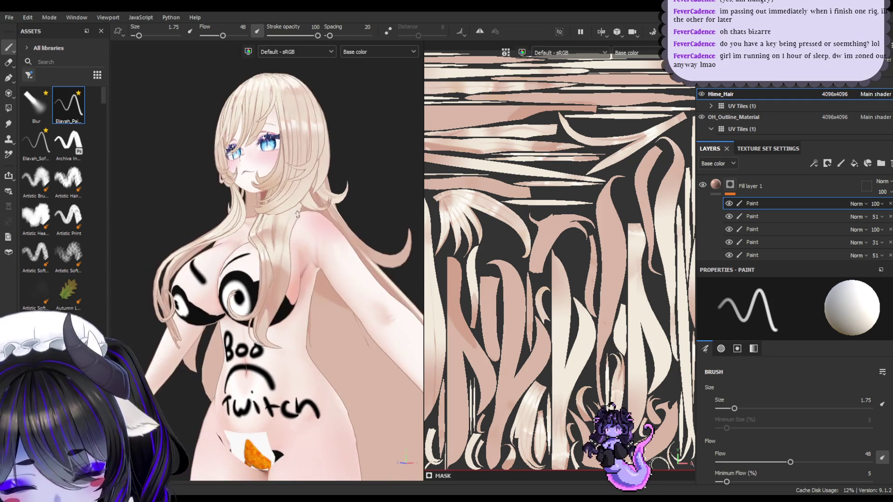
scroll(558, 233, up, 2)
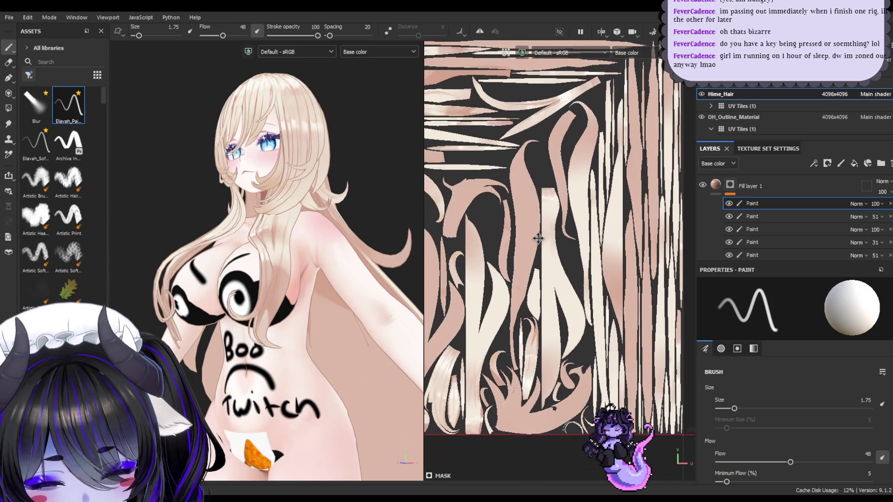
mouse_move(326, 209)
alt+mouse_down()
mouse_move(294, 250)
mouse_move(358, 221)
mouse_move(319, 225)
mouse_move(353, 262)
mouse_move(287, 213)
alt+mouse_up()
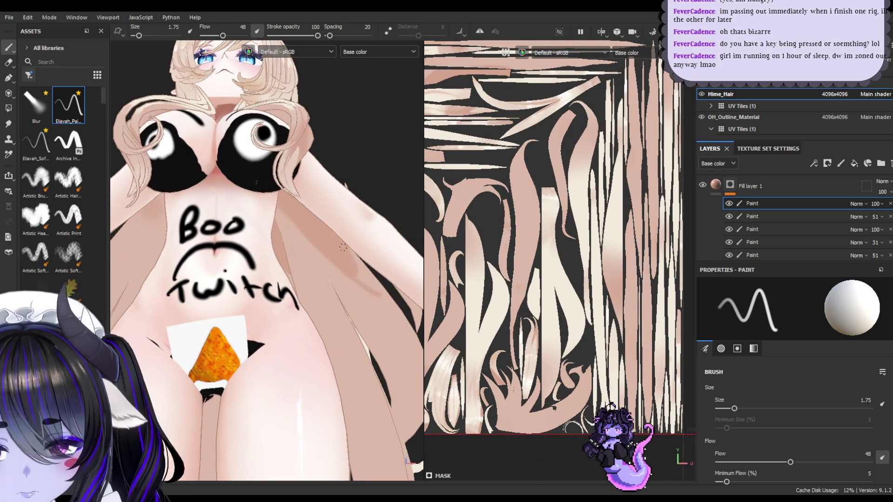
key(bracketright)
key(bracketright)
key(bracketright)
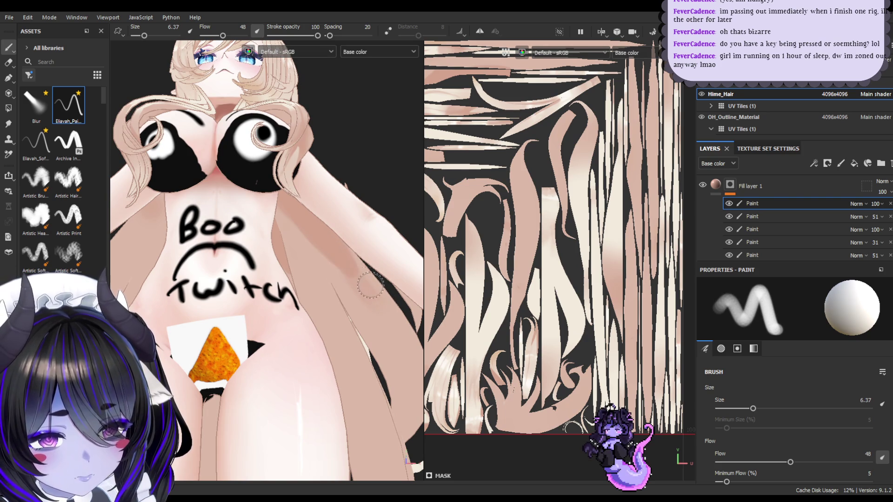
- Set brush size to 8.55, try the eraser from a low side angle, then return to painting
key(bracketright)
key(bracketright)
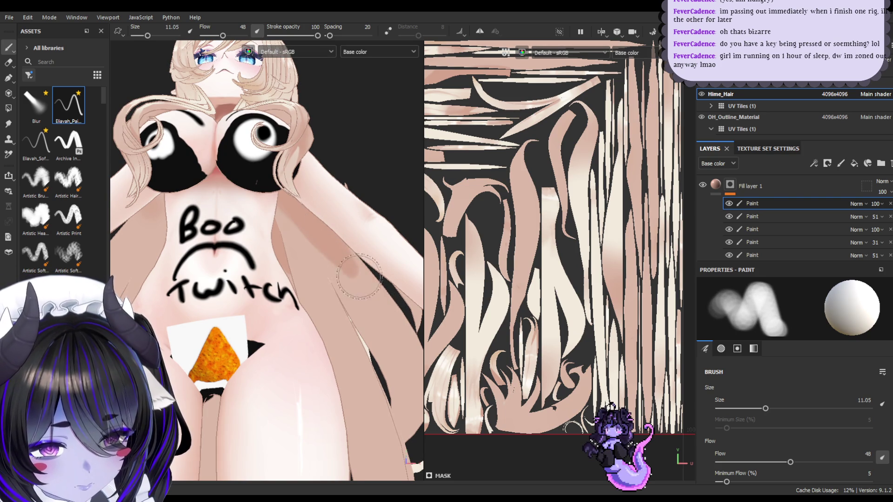
key(bracketleft)
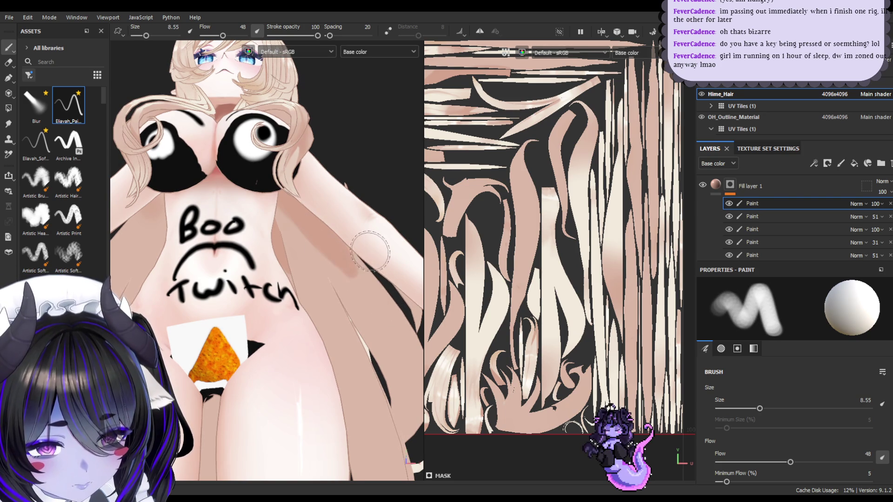
key(e)
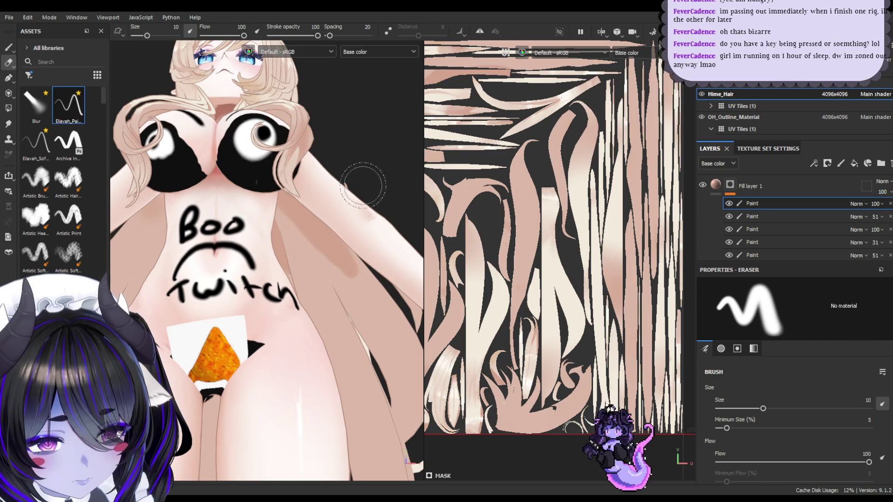
alt+drag(350, 183, 363, 159)
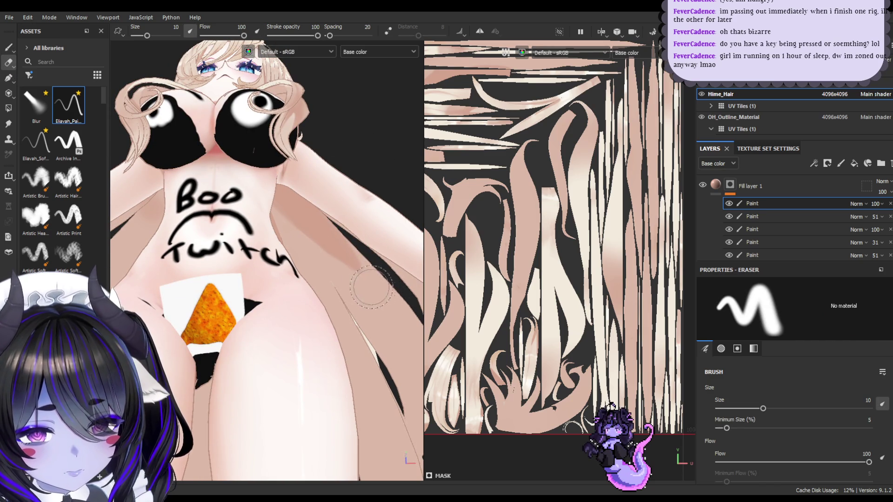
mouse_move(356, 246)
alt+mouse_down()
mouse_move(355, 261)
mouse_move(374, 251)
alt+mouse_up()
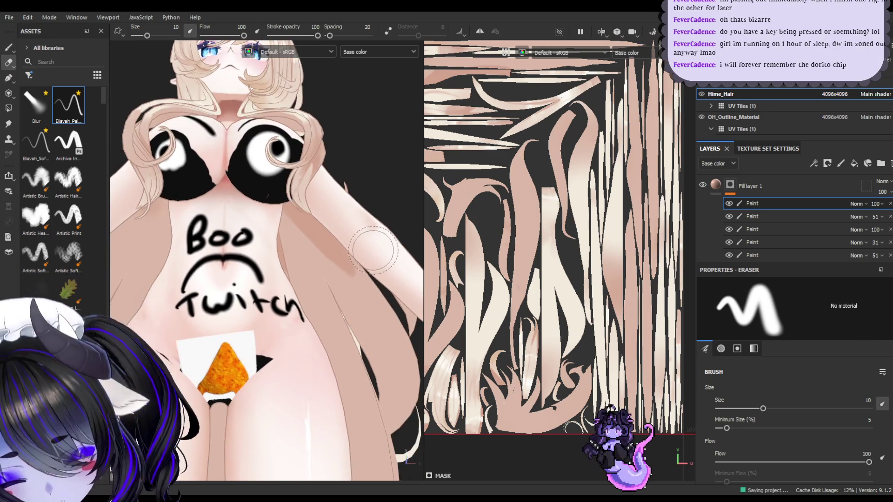
mouse_move(347, 217)
alt+mouse_down()
mouse_move(284, 163)
mouse_move(325, 274)
mouse_move(315, 266)
mouse_move(338, 239)
mouse_move(311, 216)
mouse_move(323, 239)
alt+mouse_up()
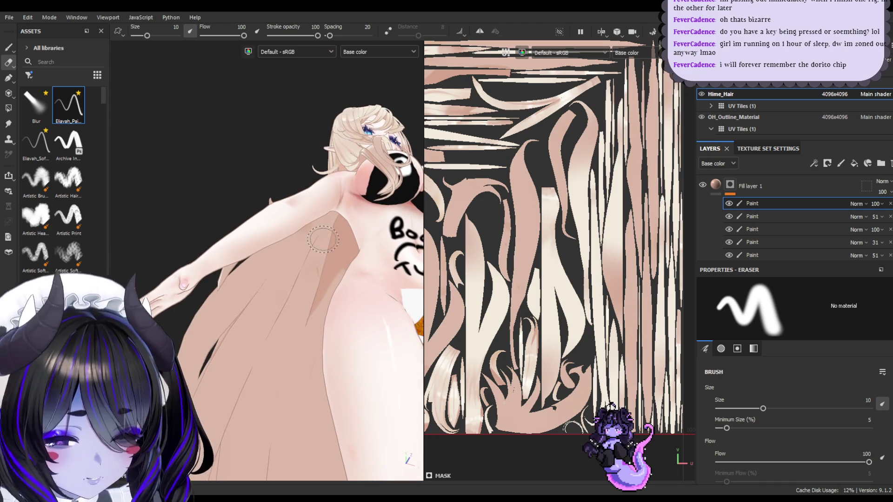
click(8, 48)
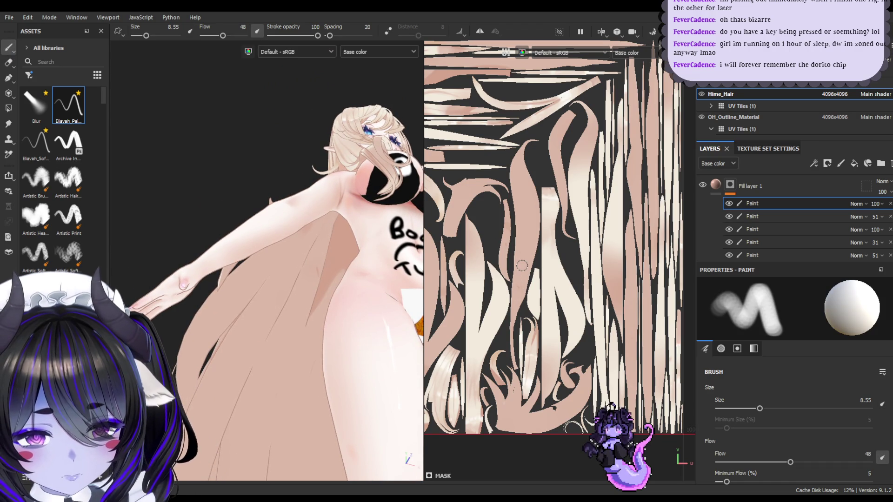
- Paint darker brown shading onto the hair strand, then make the brush smaller
scroll(522, 266, up, 2)
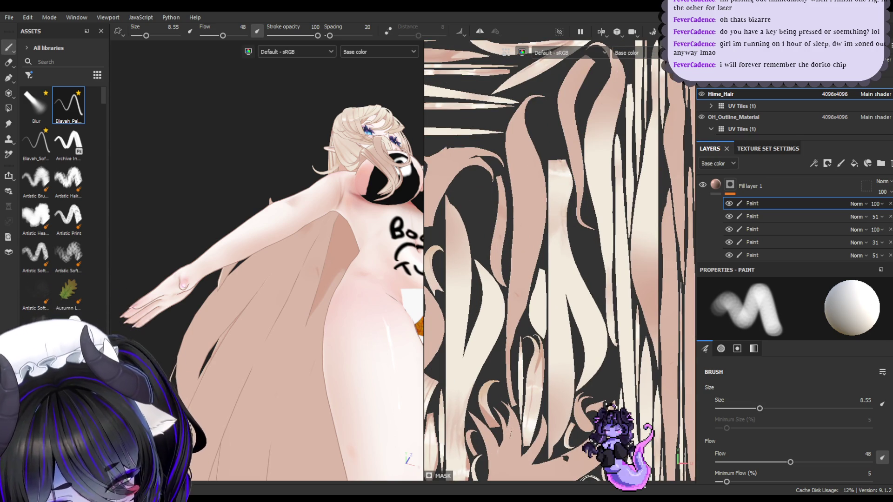
scroll(825, 410, down, 10)
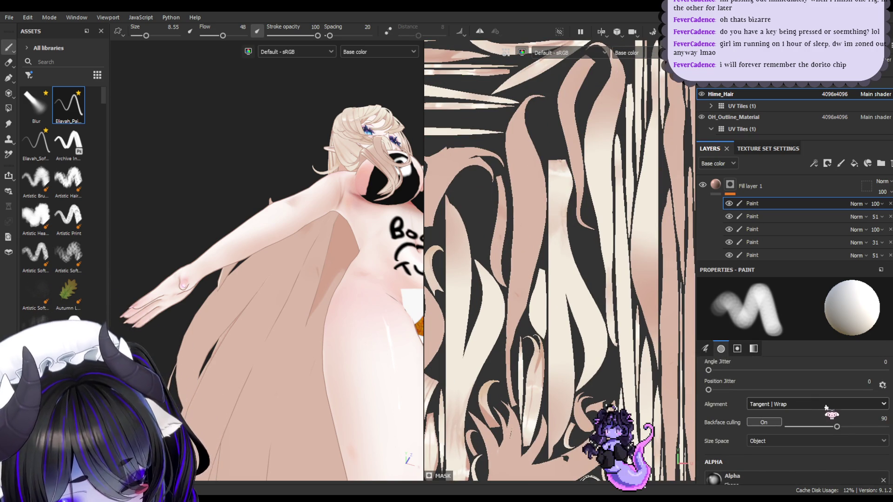
scroll(828, 404, up, 1)
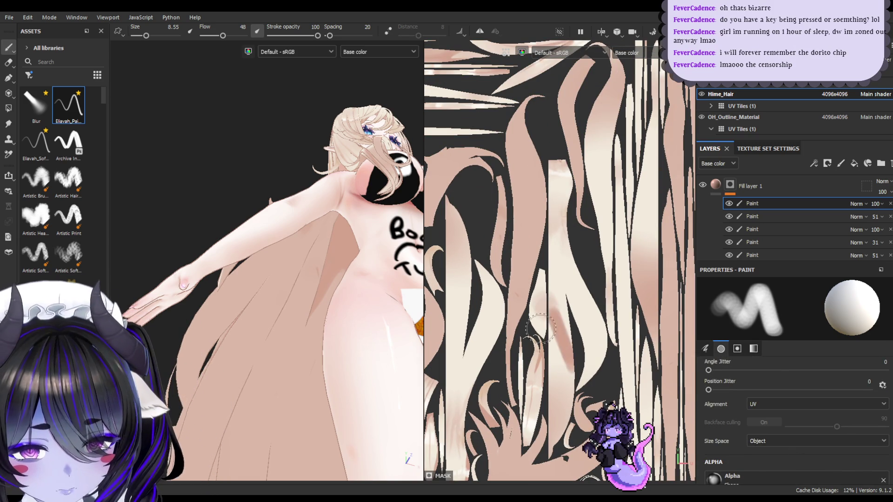
drag(309, 279, 365, 202)
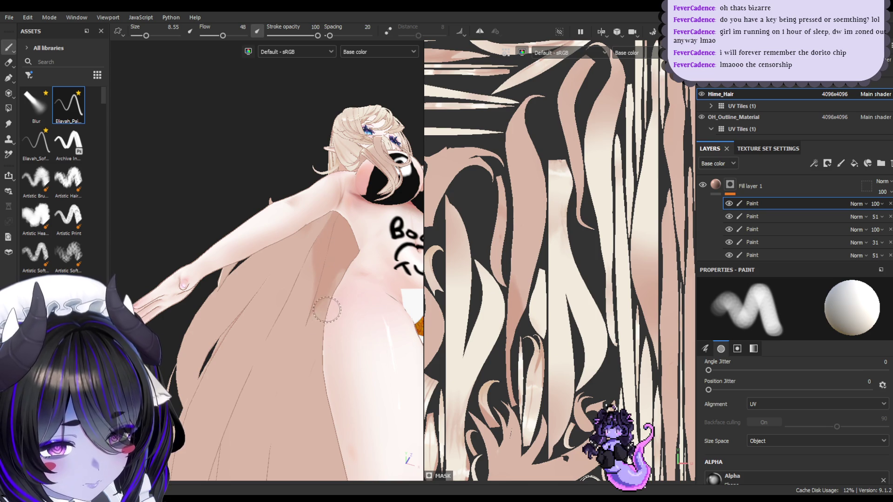
key(bracketleft)
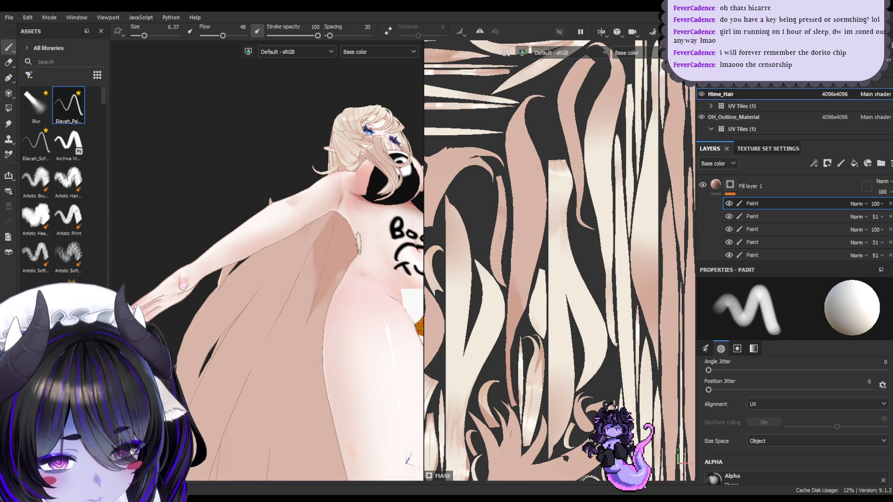
alt+drag(336, 248, 332, 273)
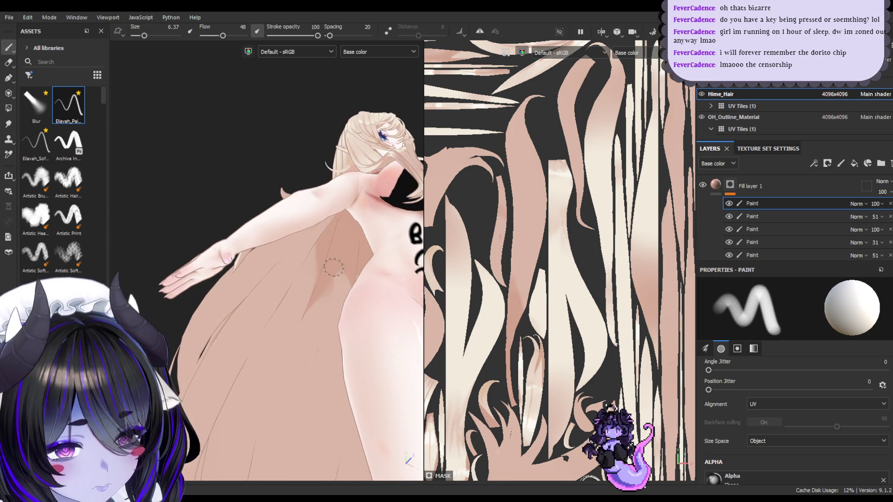
- Cycle Path, Eraser and Paint tools, end on the eraser, and toggle Fill layer 1 to compare
click(7, 78)
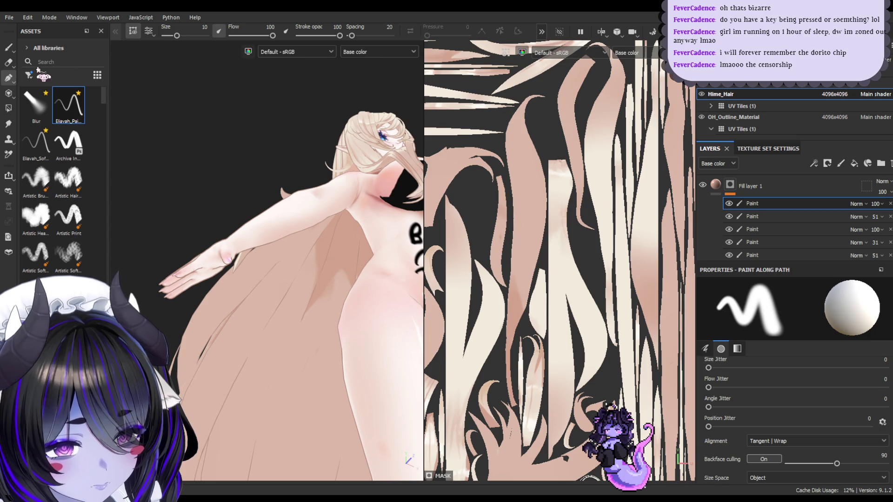
click(8, 63)
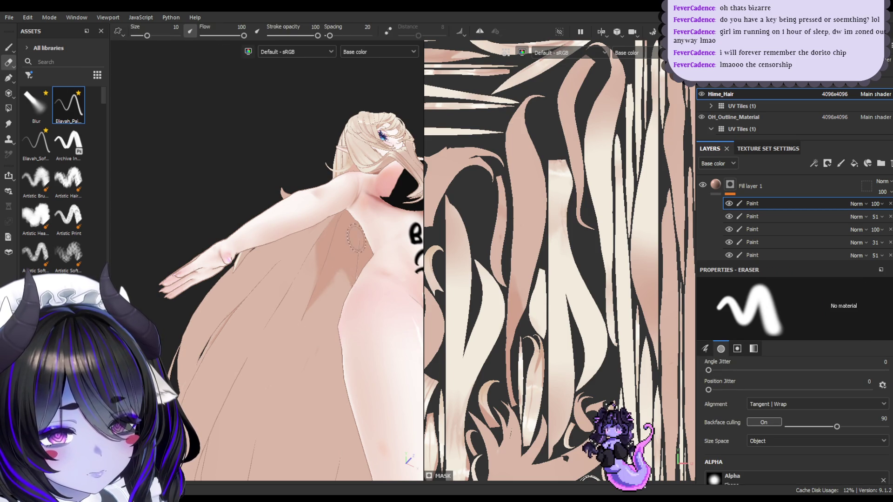
click(8, 47)
alt+drag(316, 263, 341, 243)
click(8, 62)
mouse_move(293, 224)
alt+mouse_down()
mouse_move(306, 219)
mouse_move(293, 233)
alt+mouse_up()
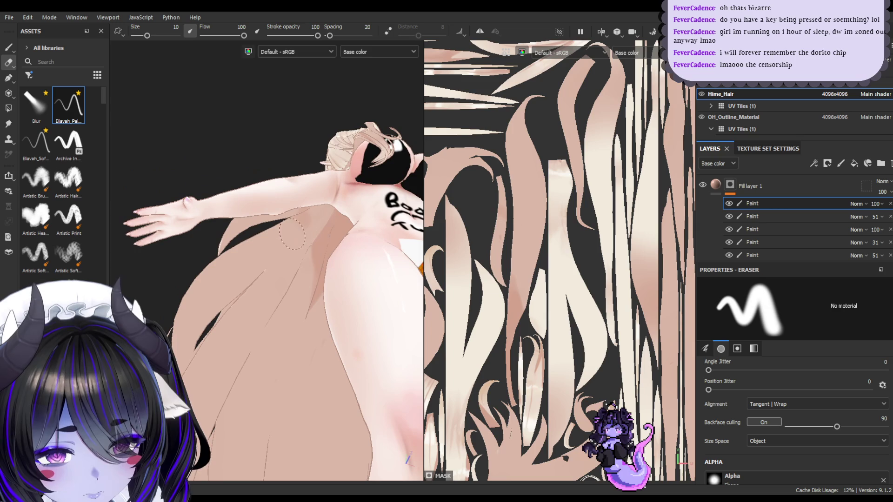
click(703, 185)
click(703, 185)
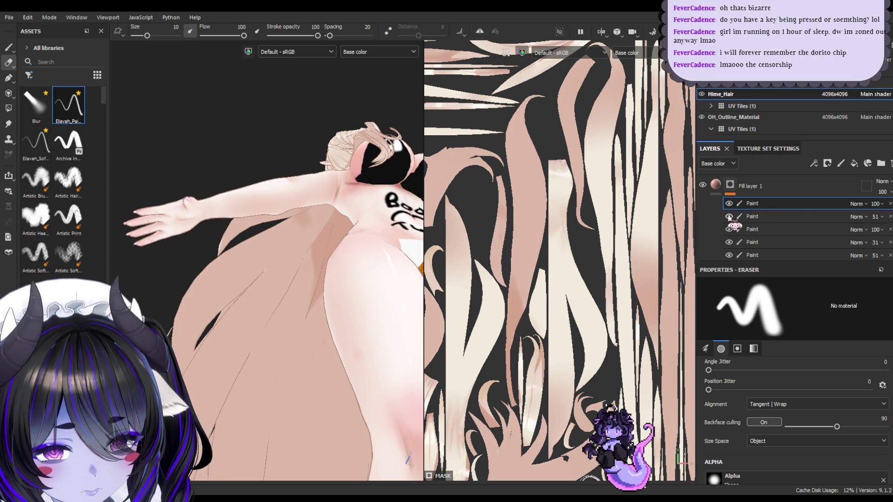
scroll(745, 219, up, 3)
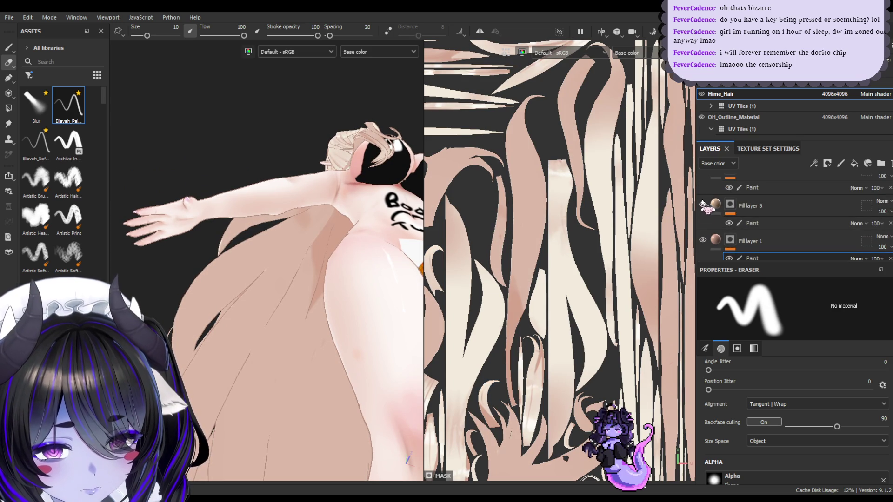
scroll(748, 212, down, 3)
scroll(705, 224, up, 5)
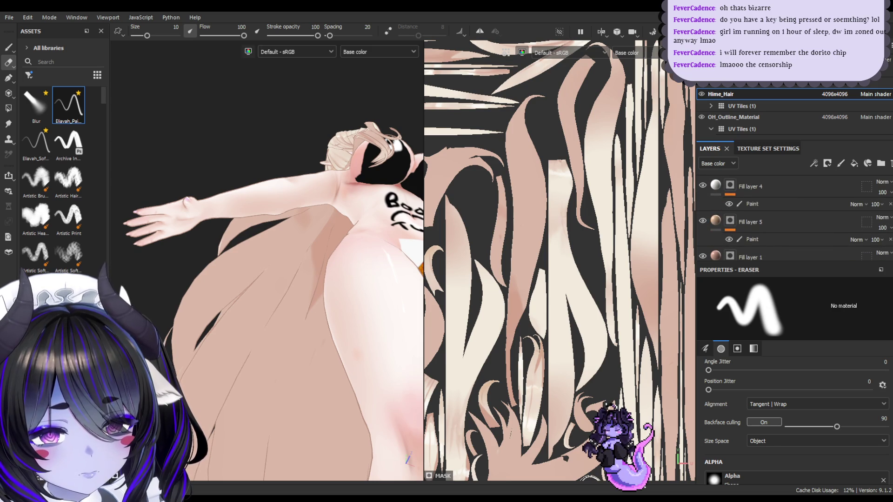
scroll(705, 224, up, 2)
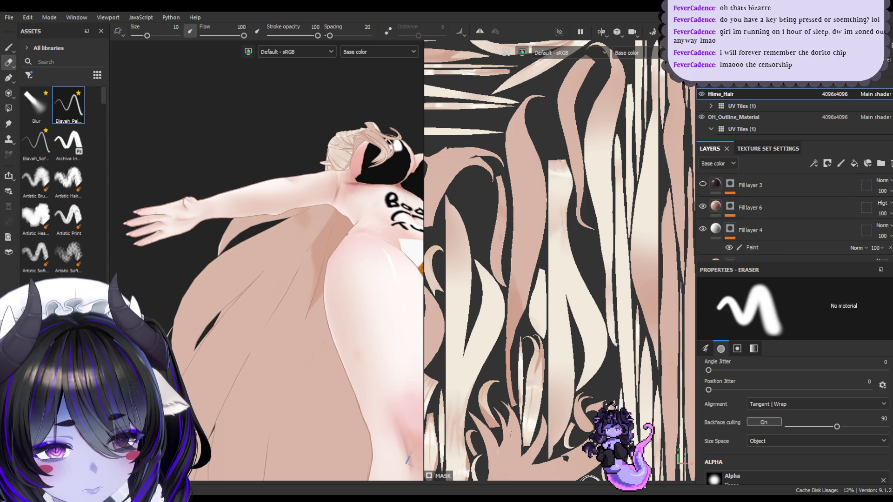
scroll(733, 218, down, 3)
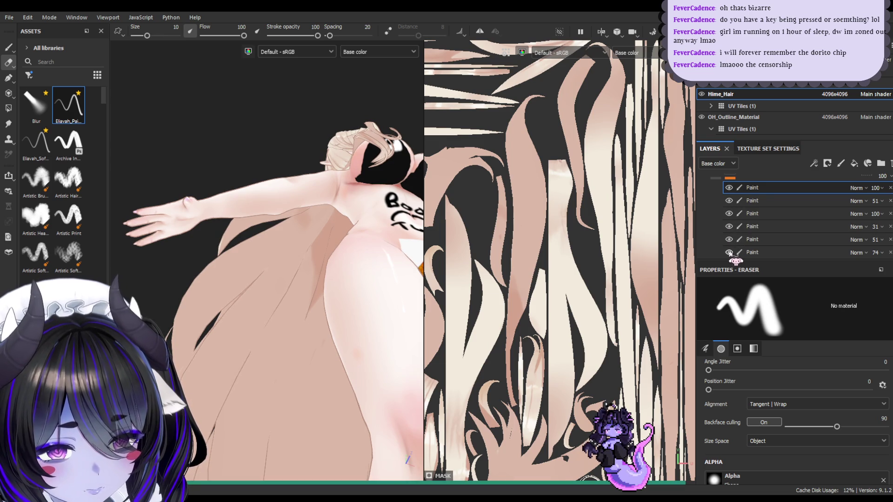
click(729, 227)
click(729, 226)
click(729, 252)
click(729, 252)
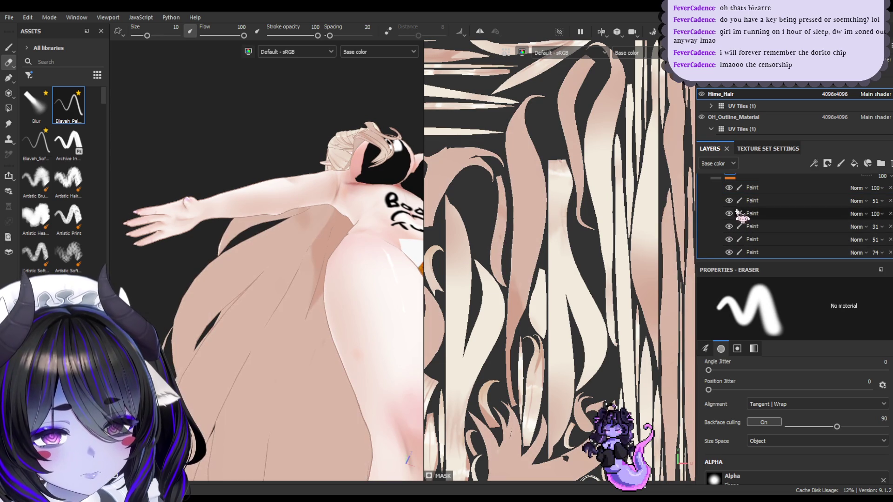
click(729, 188)
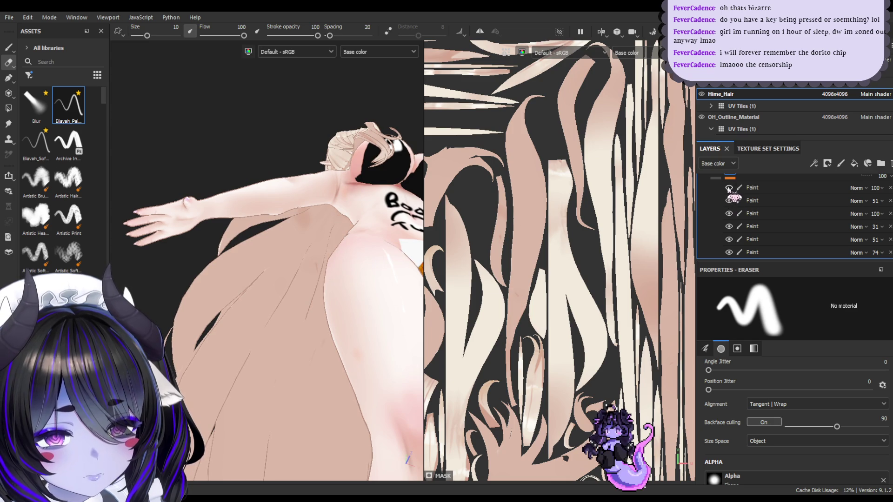
scroll(791, 214, down, 3)
scroll(732, 219, up, 5)
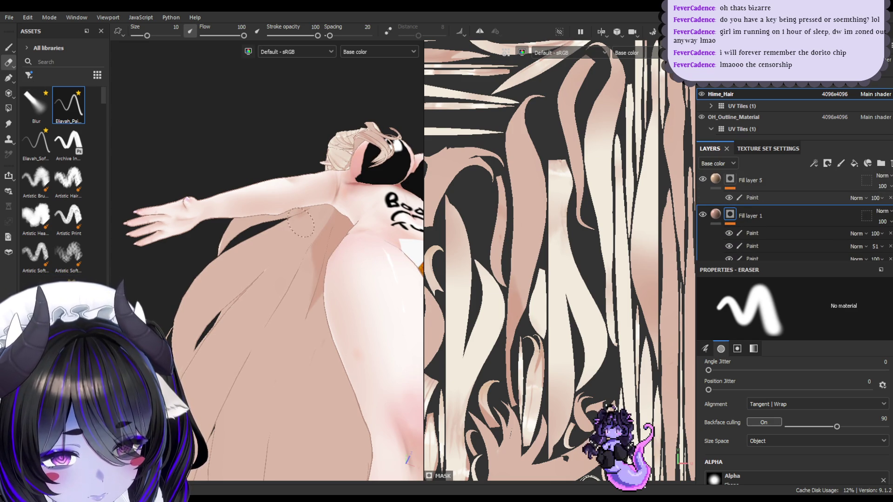
ctrl+right_drag(311, 226, 317, 217)
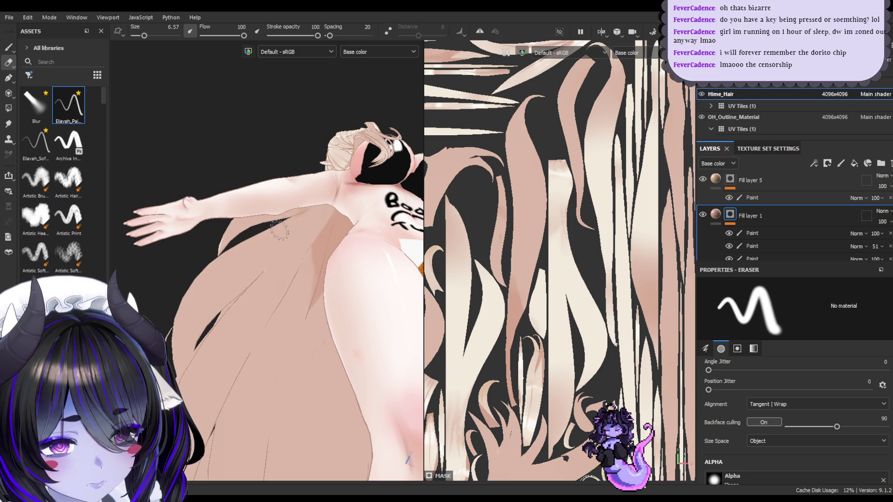
- Frame the hair and arm, then select the Paint layer under Fill layer 5 for painting
mouse_move(330, 267)
alt+mouse_down()
mouse_move(334, 290)
mouse_move(382, 302)
mouse_move(387, 288)
alt+mouse_up()
mouse_move(320, 298)
alt+mouse_down()
mouse_move(341, 281)
mouse_move(330, 245)
mouse_move(279, 203)
alt+mouse_up()
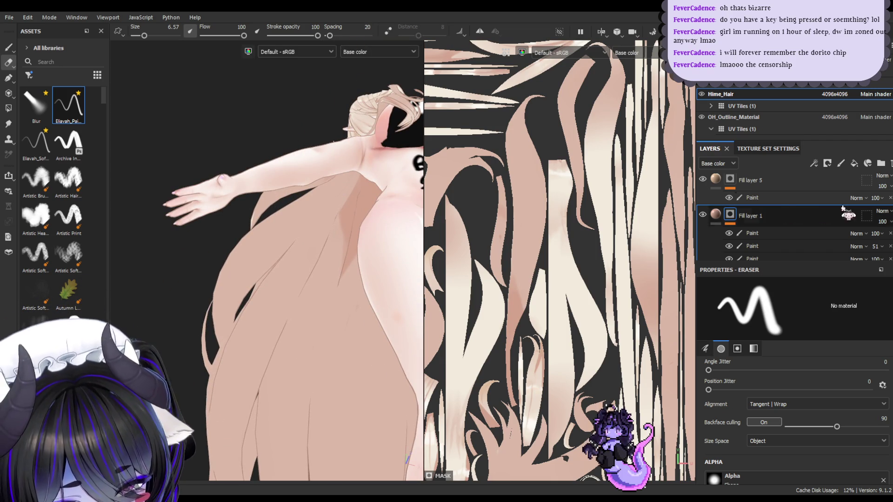
click(825, 198)
click(8, 47)
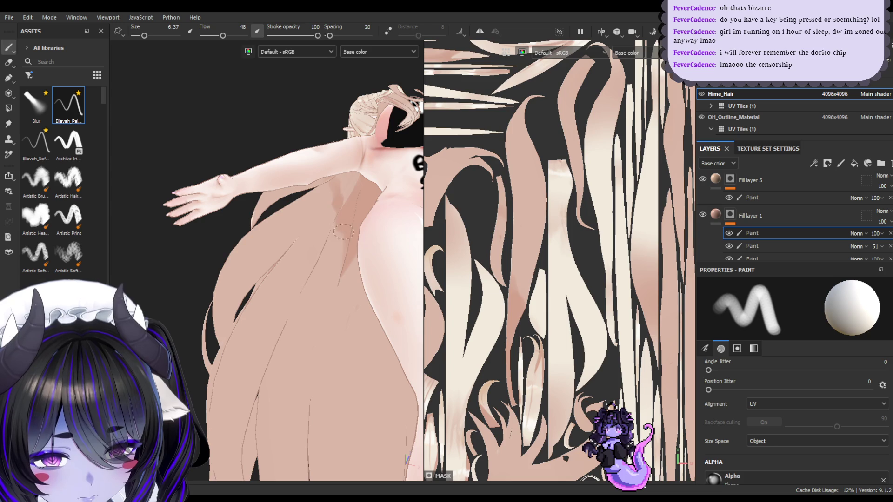
- Paint faint darker strokes down a hair strip, adjusting the brush size slightly
mouse_move(354, 227)
alt+mouse_down()
mouse_move(358, 153)
mouse_move(341, 216)
alt+mouse_up()
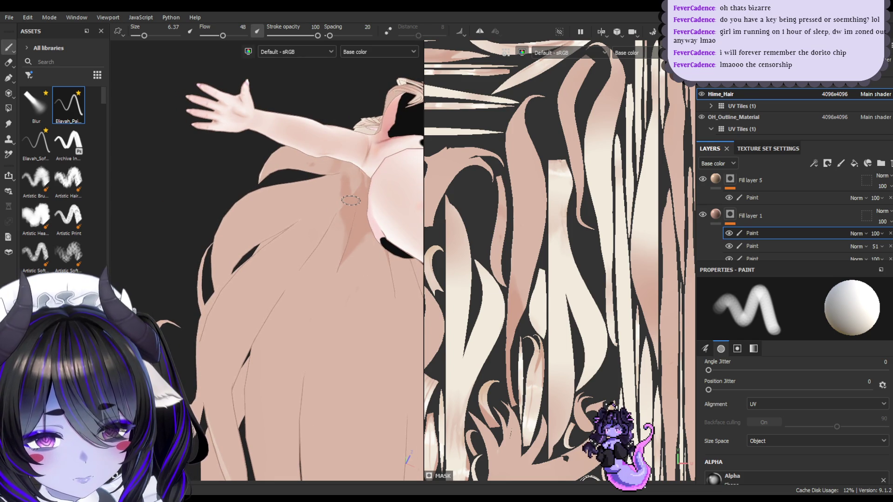
scroll(602, 193, down, 3)
mouse_move(522, 170)
middle_down()
mouse_move(602, 205)
mouse_move(557, 239)
mouse_move(590, 217)
mouse_move(573, 228)
middle_up()
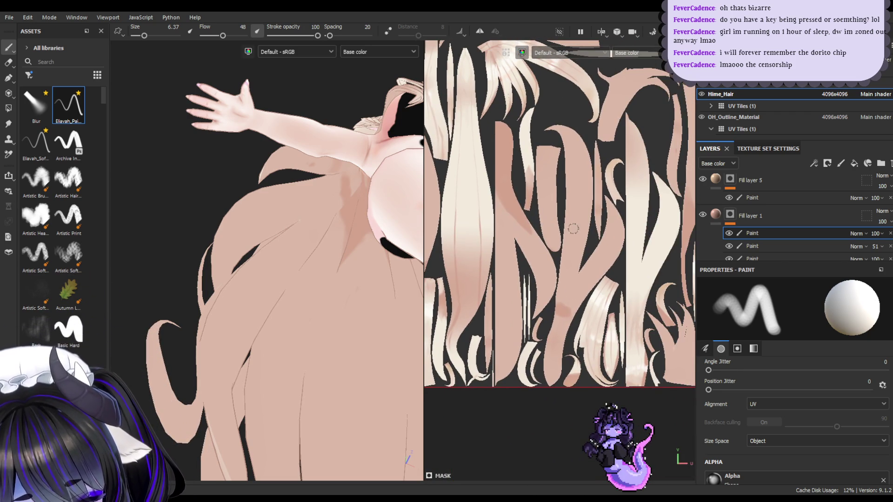
scroll(578, 300, up, 2)
drag(544, 300, 558, 309)
key([)
key([)
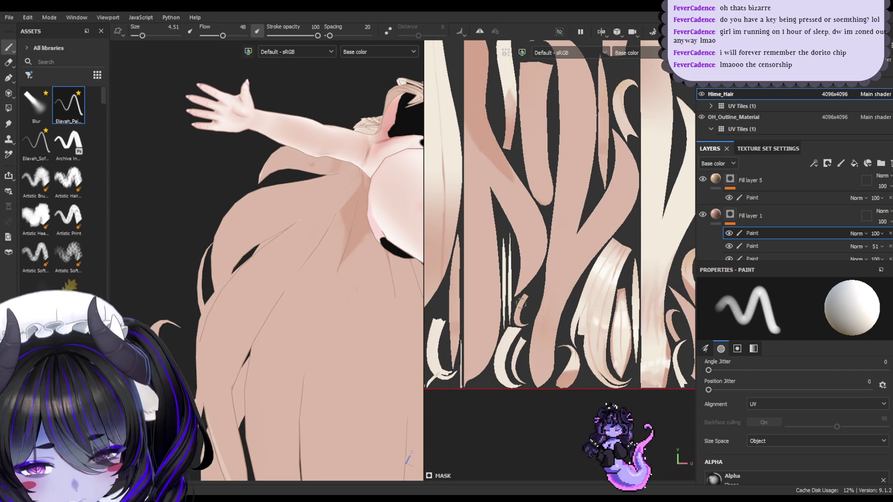
key(bracketright)
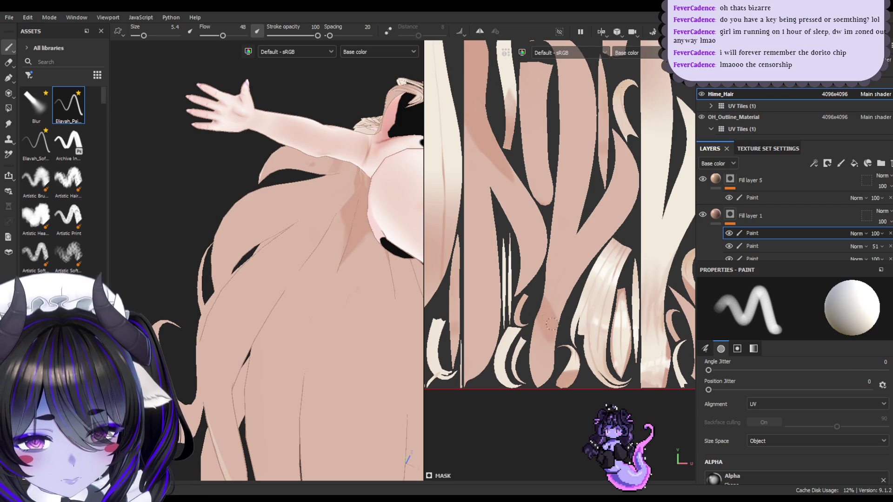
mouse_move(551, 304)
mouse_down()
mouse_move(539, 372)
mouse_move(548, 366)
mouse_up()
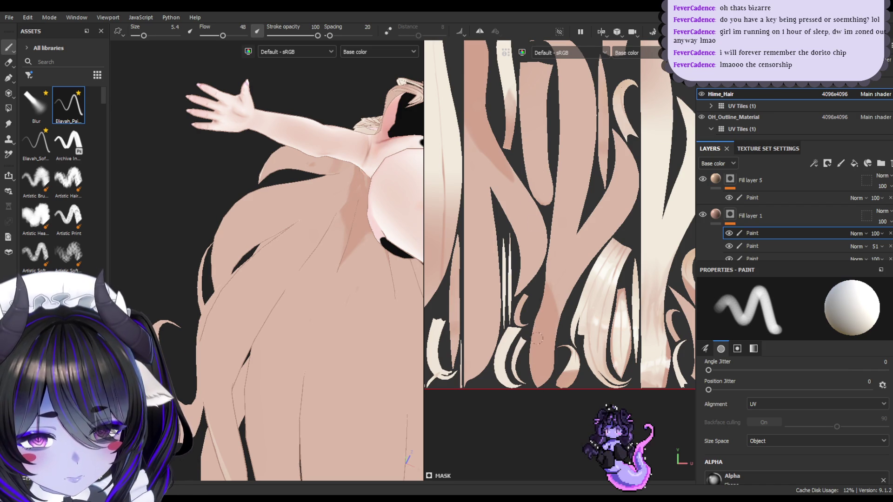
- From a new angle, paint a darker and then a lighter stroke along a hair strand
alt+drag(375, 186, 278, 51)
mouse_move(349, 204)
alt+mouse_down()
mouse_move(367, 212)
mouse_move(346, 199)
alt+mouse_up()
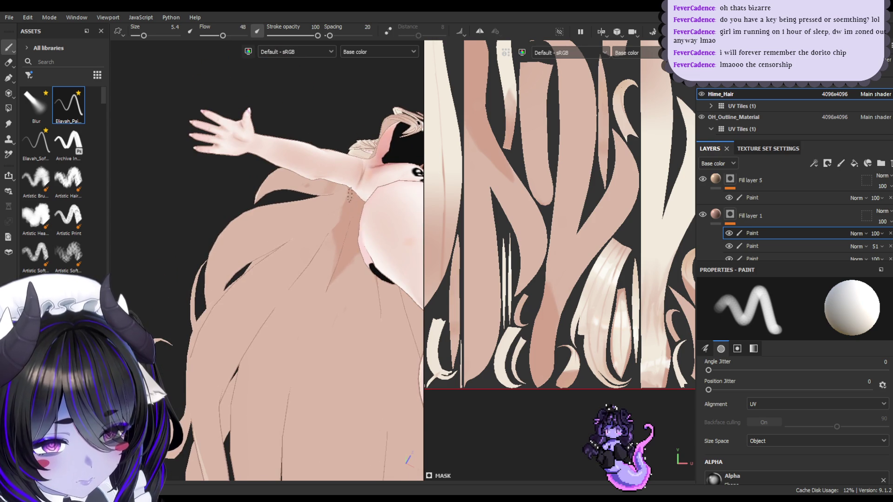
drag(548, 269, 556, 307)
key(ctrl+z)
key(ctrl+y)
drag(554, 262, 556, 320)
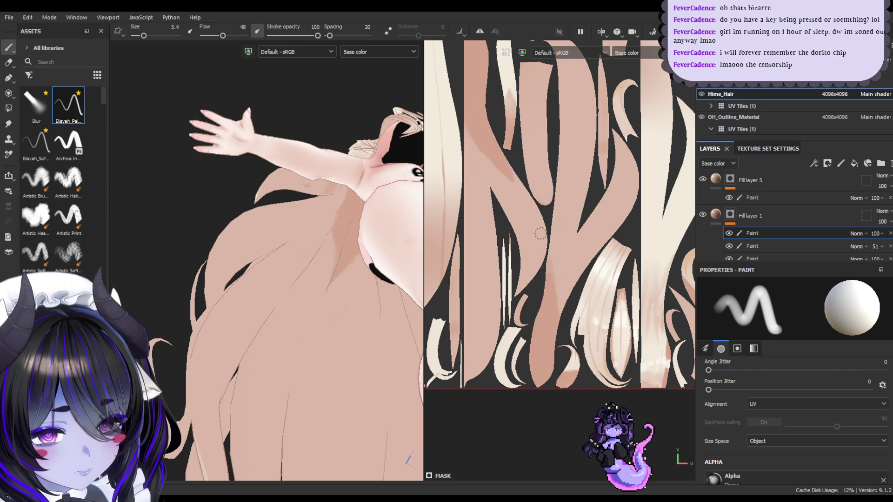
mouse_move(361, 216)
alt+mouse_down()
mouse_move(361, 248)
mouse_move(365, 202)
mouse_move(331, 247)
mouse_move(334, 220)
alt+mouse_up()
- Select Fill layer 1 with the eraser active and step through its Paint sublayers
click(750, 216)
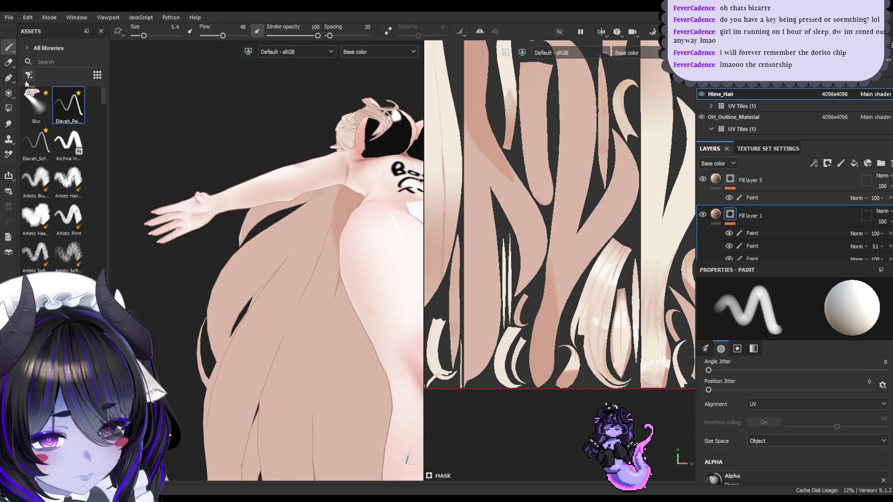
key(e)
alt+drag(285, 250, 299, 210)
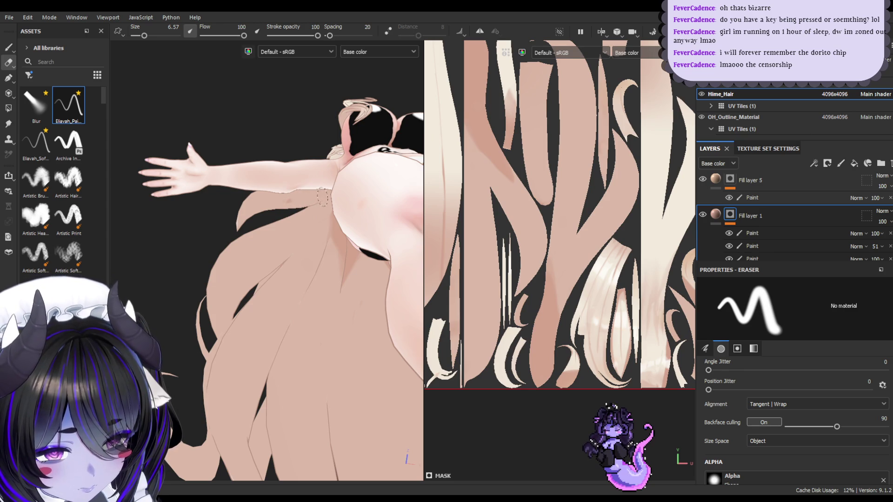
click(749, 233)
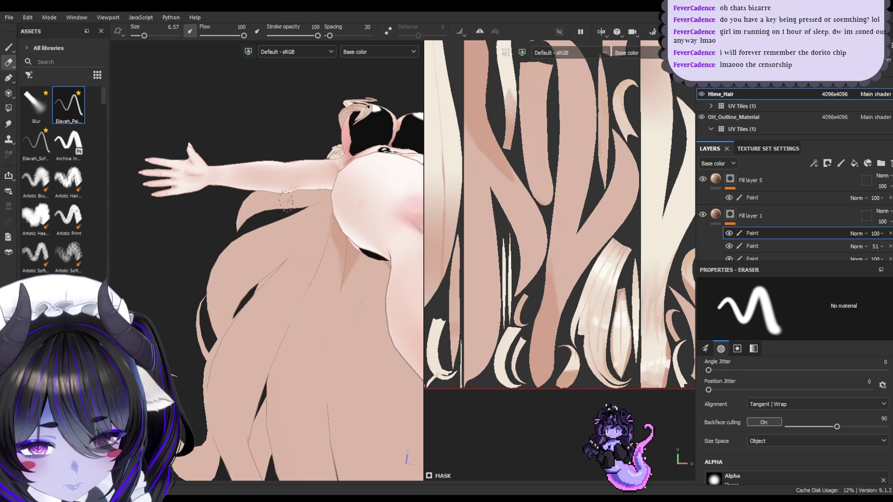
click(764, 246)
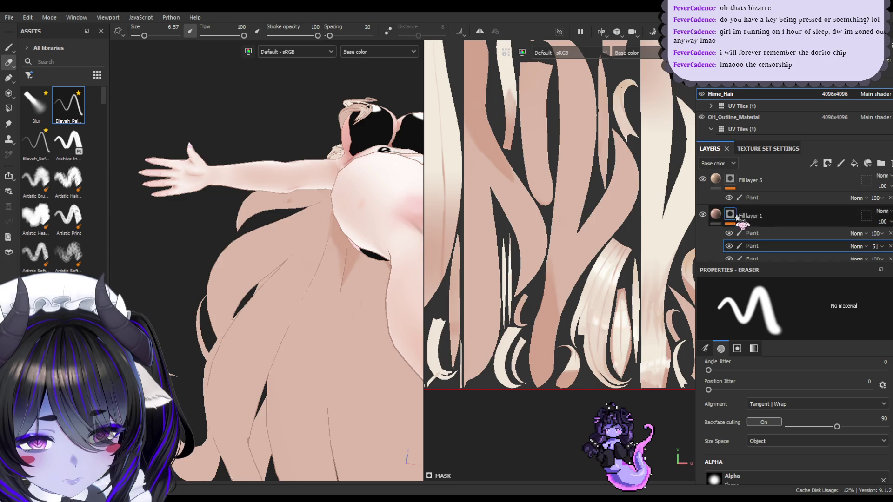
- Hide and reshow Fill layer 1 to compare the hair, frame the full figure, then select Fill layer 6
click(703, 215)
click(703, 215)
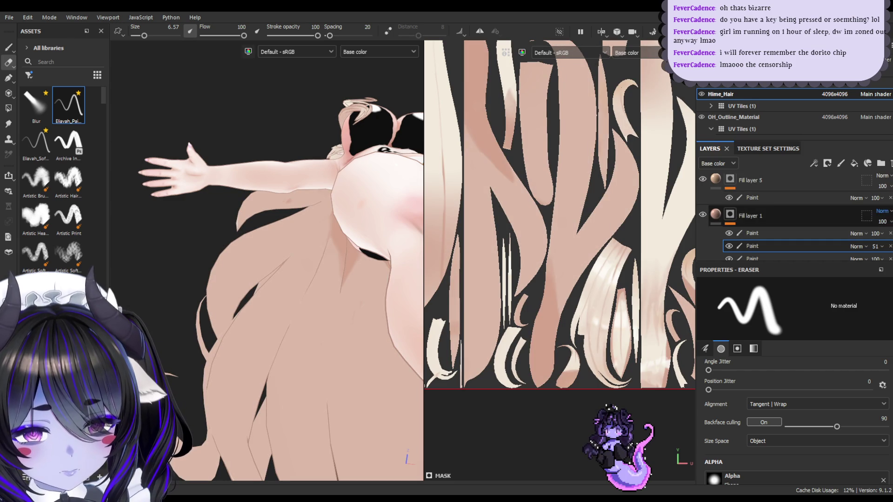
scroll(884, 223, down, 1)
click(797, 225)
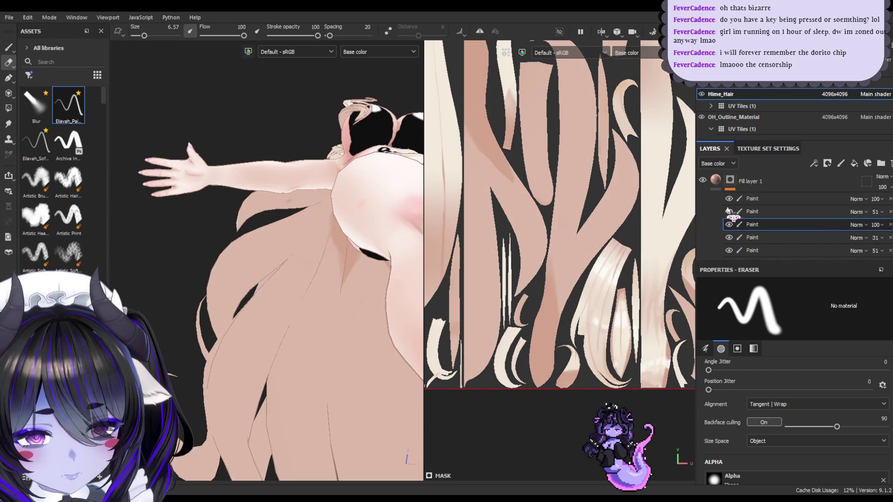
mouse_move(296, 164)
alt+mouse_down()
mouse_move(302, 268)
mouse_move(326, 277)
mouse_move(287, 267)
mouse_move(299, 208)
mouse_move(290, 274)
mouse_move(414, 270)
mouse_move(344, 275)
mouse_move(245, 250)
alt+mouse_up()
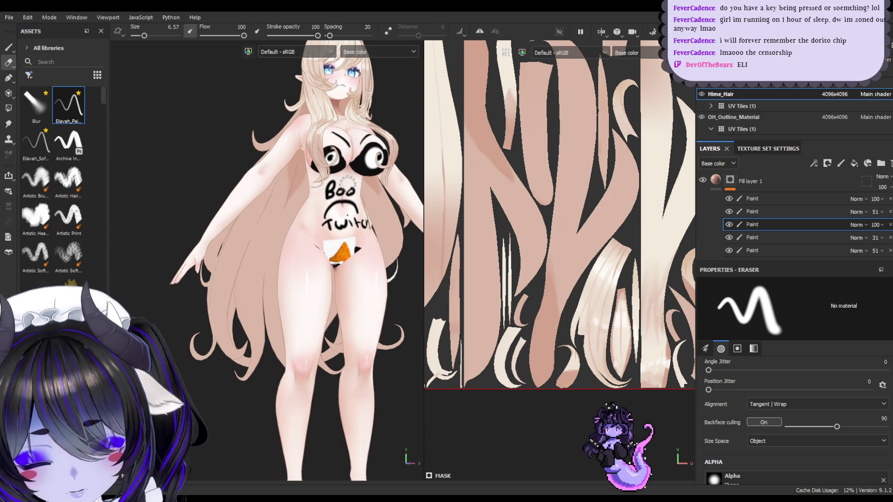
scroll(332, 219, down, 3)
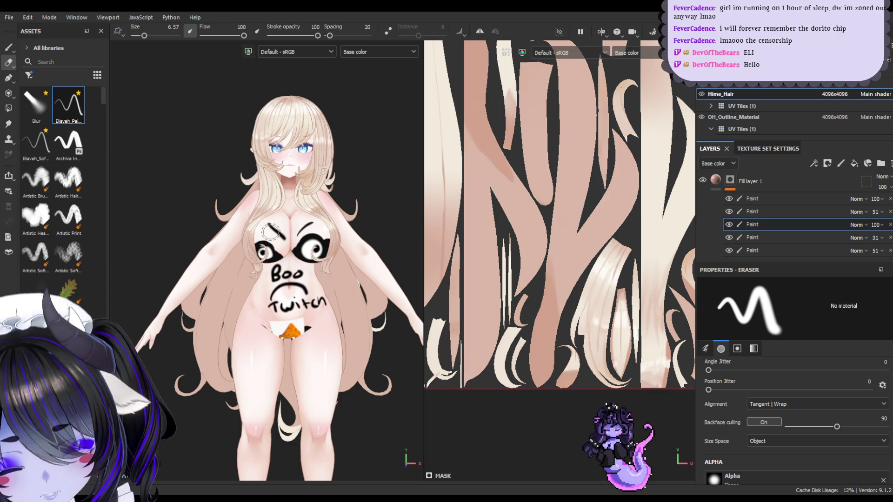
scroll(714, 223, up, 5)
click(792, 215)
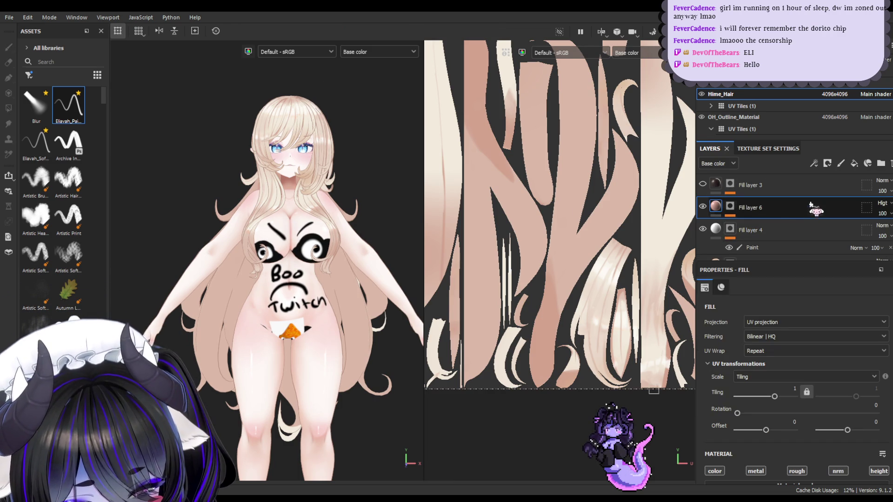
- Add a fill layer above Fill layer 6, paste a warm brown base colour, and apply a black mask
click(854, 163)
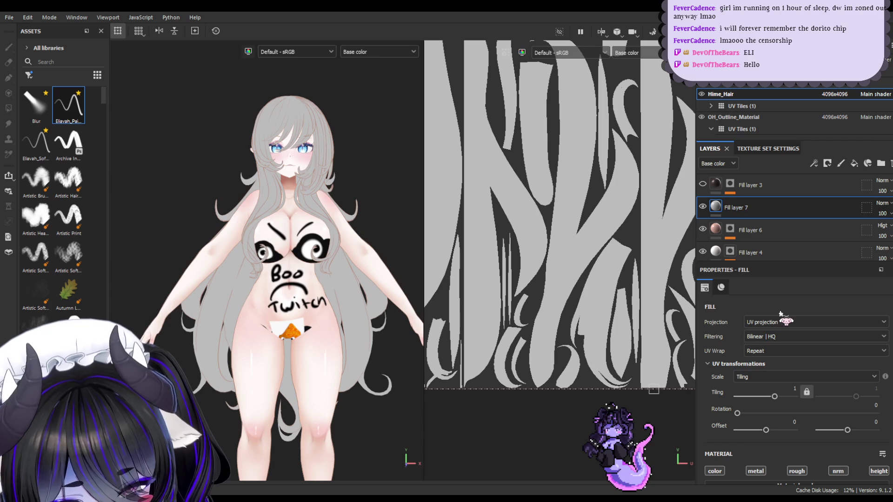
scroll(826, 418, down, 3)
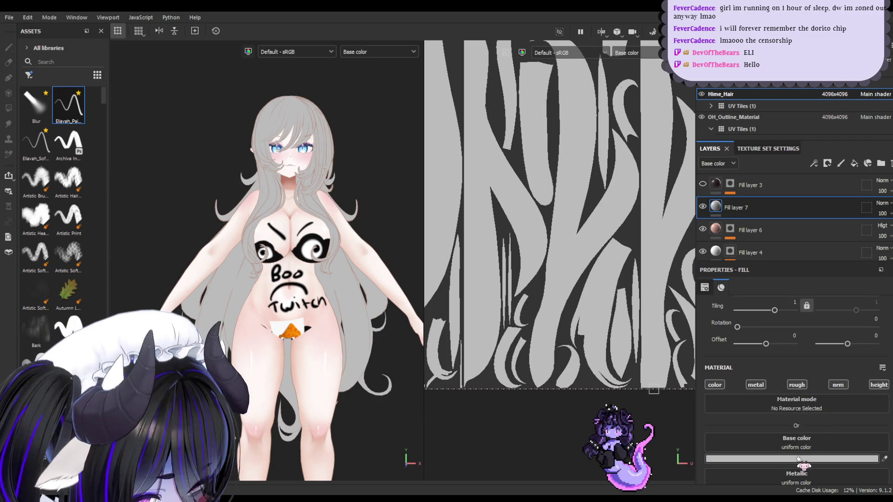
key(ctrl+v)
key(ctrl+v)
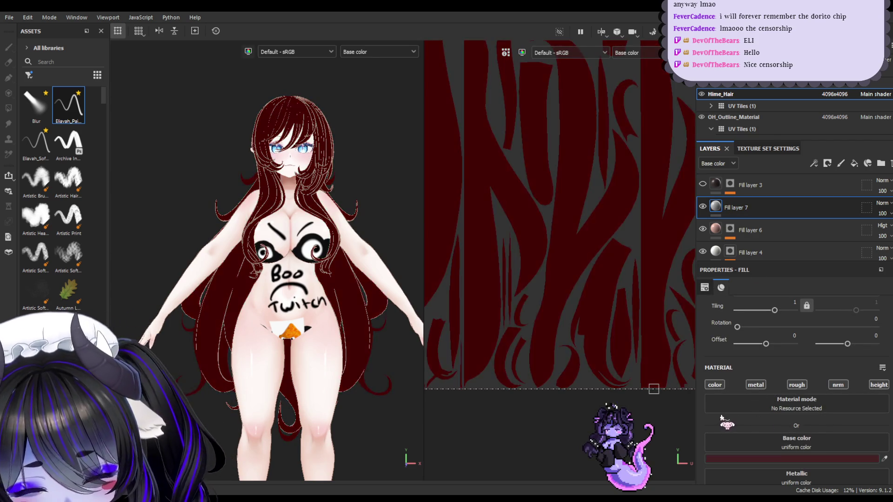
key(ctrl+z)
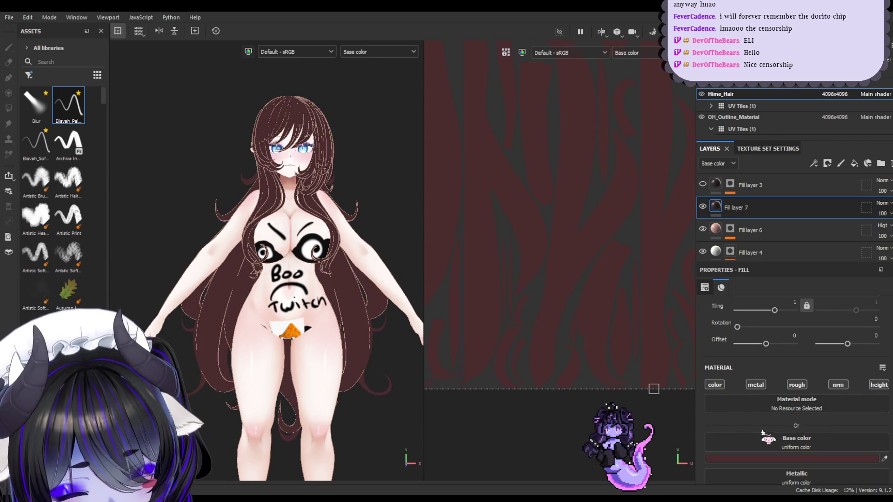
key(ctrl+v)
key(ctrl+v)
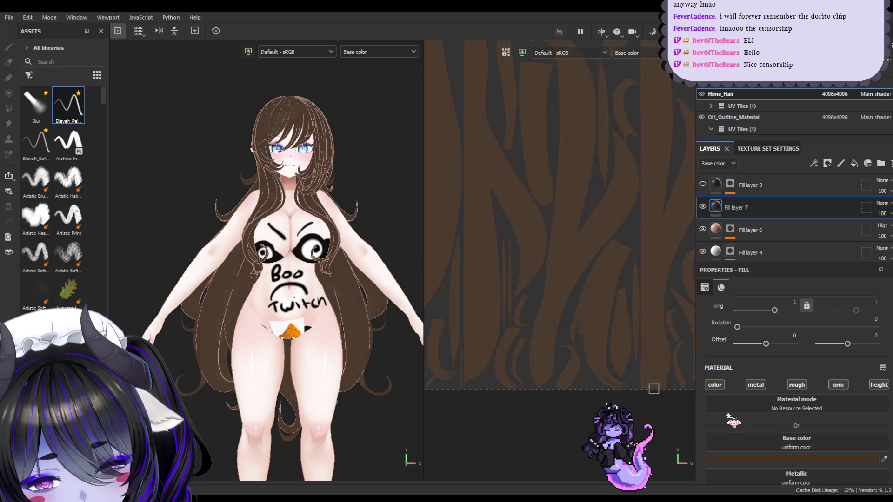
key(ctrl+v)
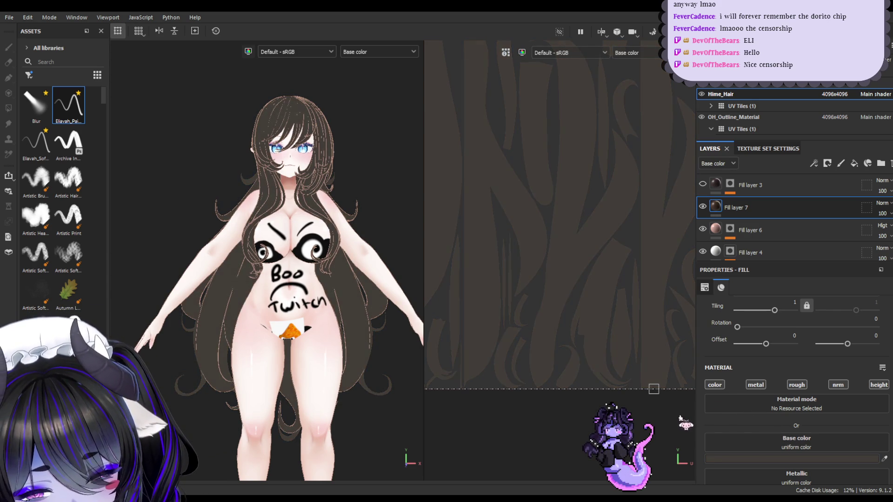
key(ctrl+v)
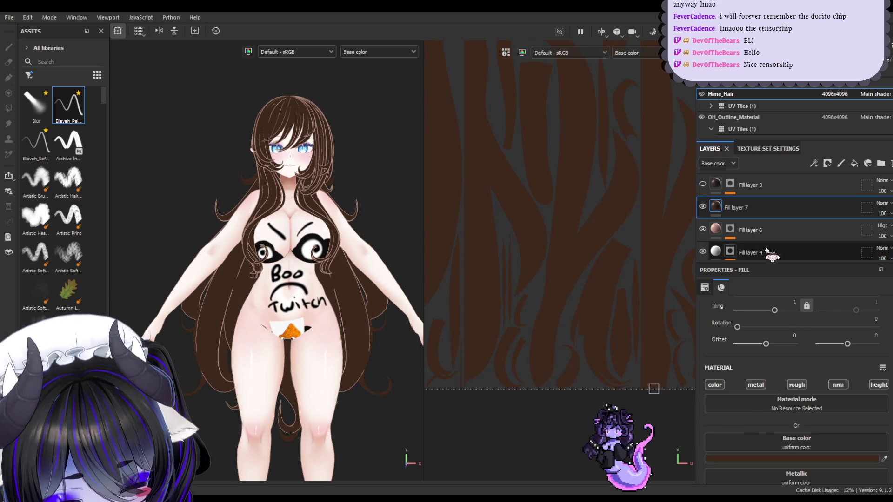
click(728, 207)
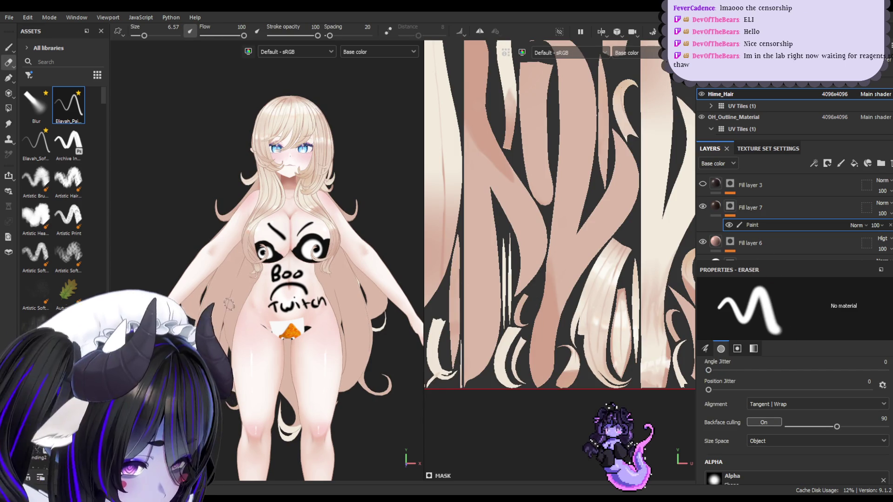
- Zoom in on the hair and try several dark test strands, undoing each
scroll(254, 289, up, 3)
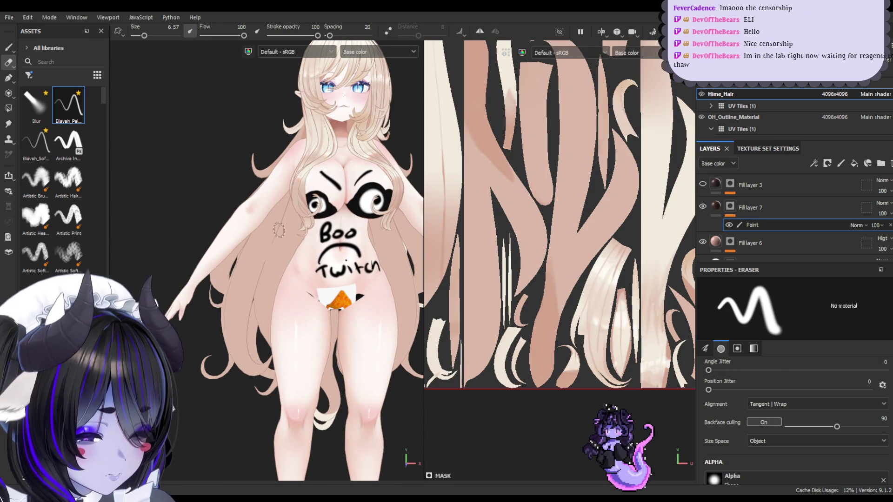
alt+drag(297, 242, 318, 237)
scroll(320, 242, up, 3)
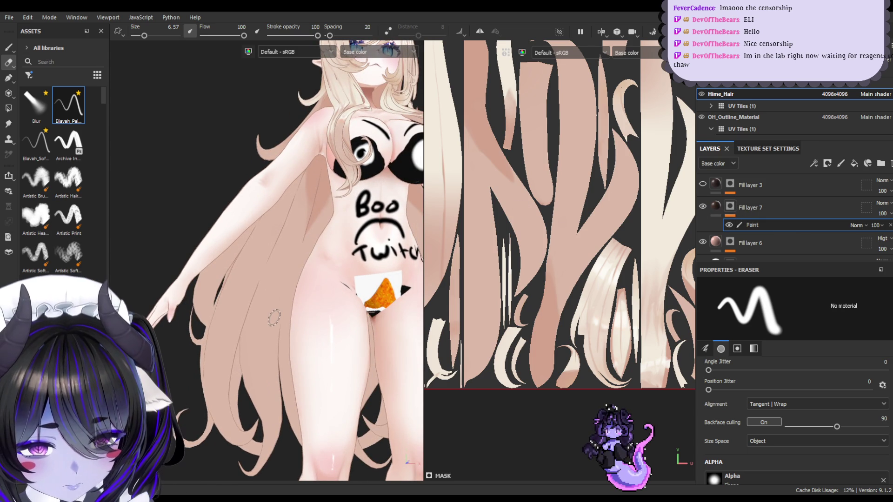
key(p)
mouse_move(252, 355)
mouse_down()
mouse_move(255, 337)
mouse_move(273, 405)
mouse_up()
key(ctrl+z)
mouse_move(267, 275)
mouse_down()
mouse_move(274, 421)
mouse_move(276, 382)
mouse_up()
key(ctrl+z)
key(ctrl+z)
drag(267, 280, 271, 404)
key(ctrl+z)
drag(268, 258, 273, 417)
key(ctrl+z)
- Load the hair painting brush preset, disable pen pressure on stroke opacity, and test strands
click(72, 108)
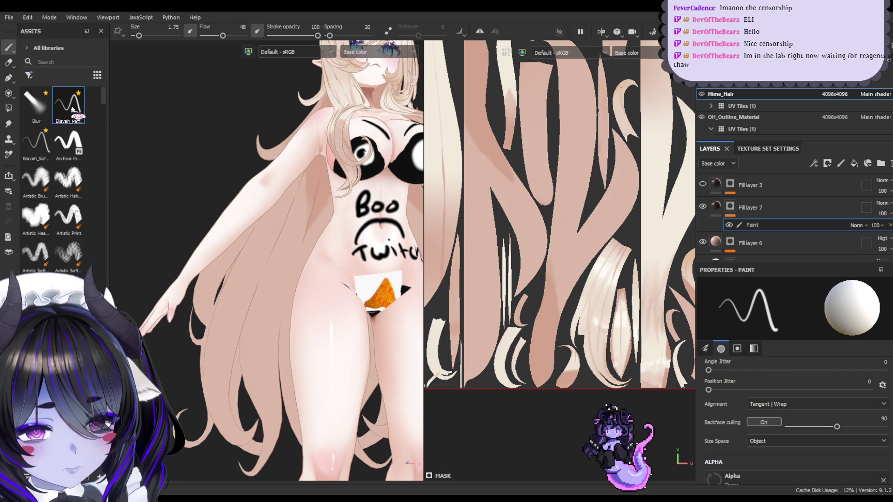
drag(270, 282, 266, 414)
key(ctrl+z)
drag(272, 276, 270, 419)
key(ctrl+z)
key(ctrl+z)
click(257, 31)
drag(278, 283, 273, 413)
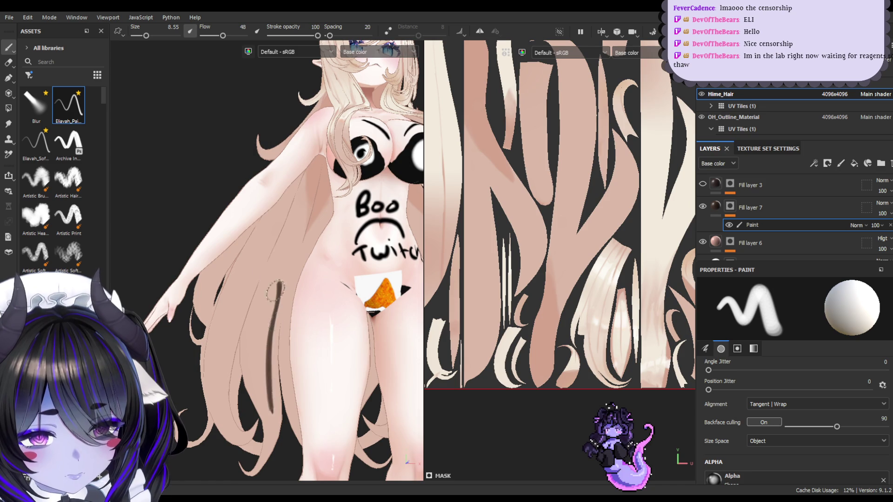
key(ctrl+z)
drag(272, 260, 260, 377)
drag(267, 277, 265, 407)
key(ctrl+z)
key(ctrl+z)
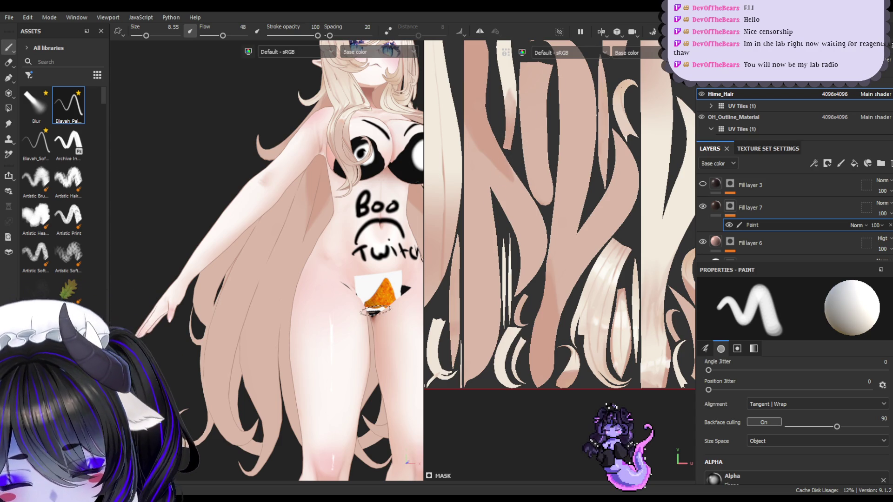
- Try diagonal and dark strands on the left hair from new angles, undoing each
alt+drag(326, 210, 354, 195)
drag(295, 243, 231, 354)
key(ctrl+z)
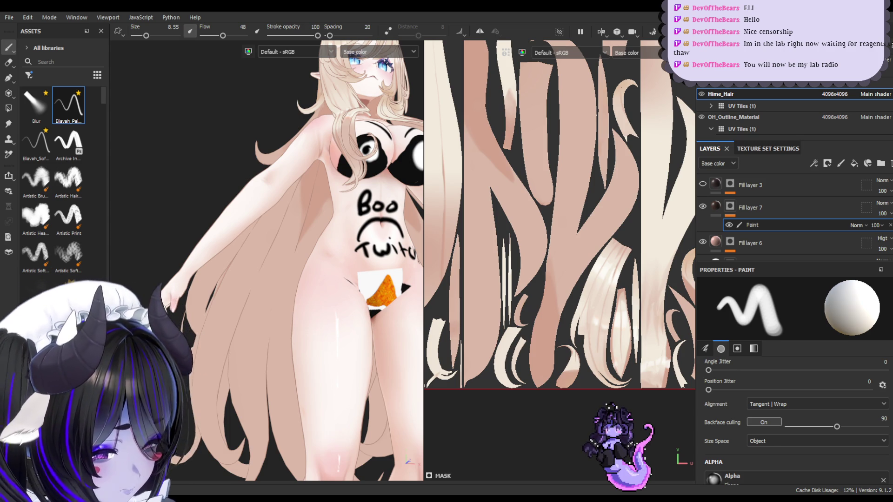
mouse_move(289, 285)
alt+mouse_down()
mouse_move(293, 268)
mouse_move(225, 335)
alt+mouse_up()
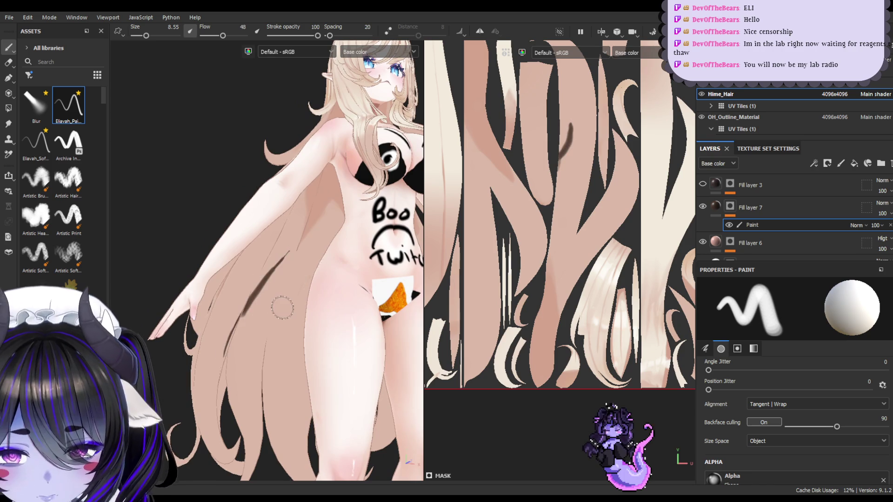
alt+drag(279, 308, 303, 263)
key(ctrl+z)
drag(300, 198, 241, 325)
key(ctrl+z)
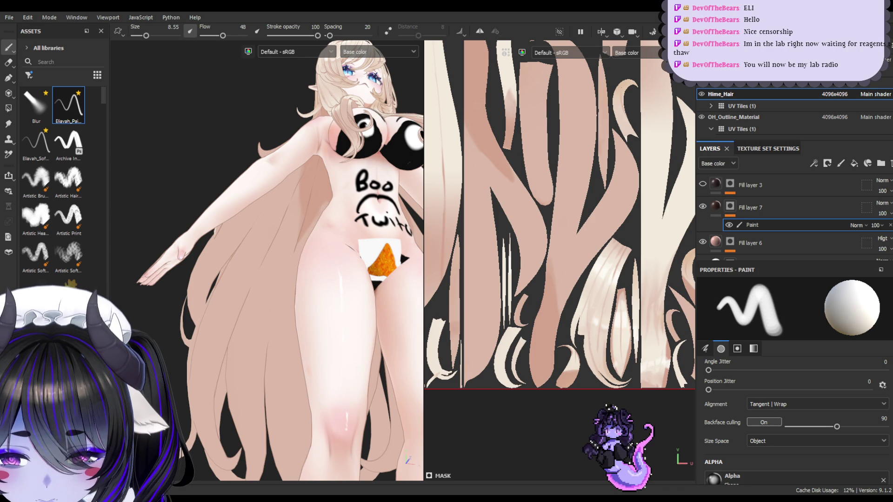
mouse_move(282, 301)
alt+mouse_down()
mouse_move(304, 195)
mouse_move(227, 378)
alt+mouse_up()
key(ctrl+z)
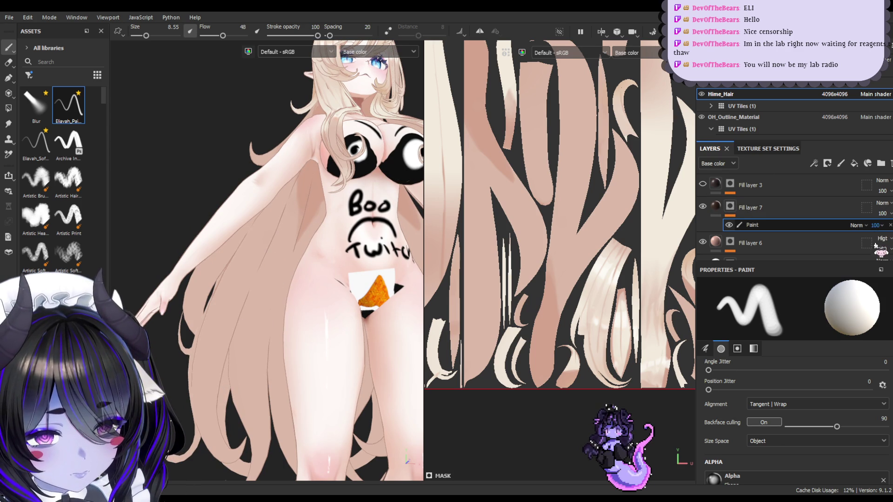
text(30)
- Set the paint opacity to 30 and add a paint effect under Fill layer 7
drag(302, 188, 254, 379)
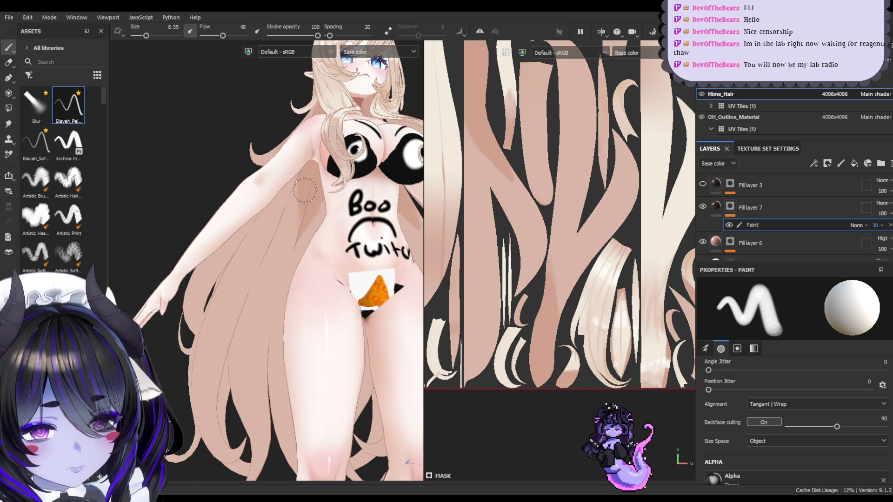
drag(303, 196, 251, 349)
click(716, 207)
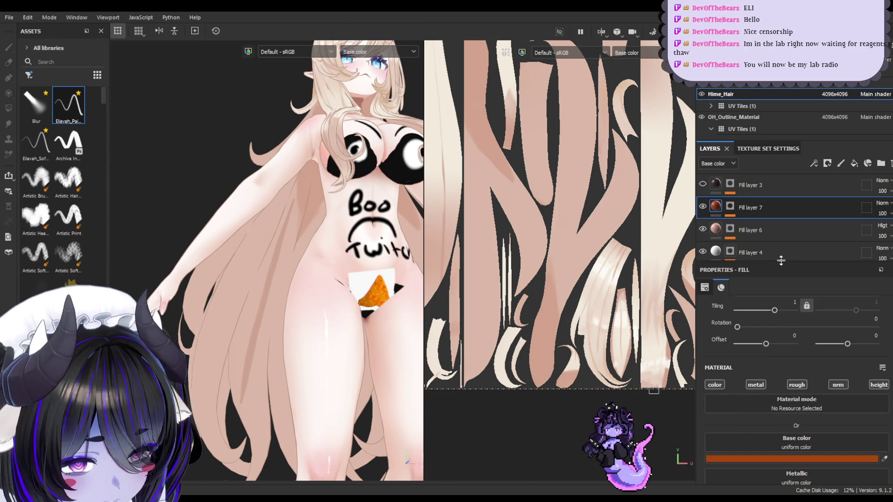
right_click(763, 207)
click(767, 222)
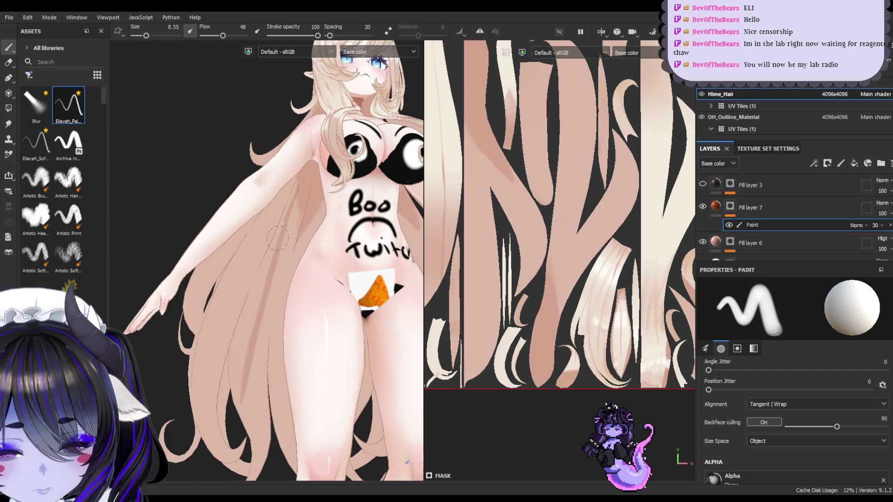
- Paint soft brown strands down and up the left hair, undoing the misses
alt+drag(299, 180, 313, 187)
drag(286, 268, 273, 390)
key(ctrl+z)
drag(279, 300, 278, 415)
drag(275, 382, 310, 223)
key(ctrl+z)
drag(278, 321, 307, 212)
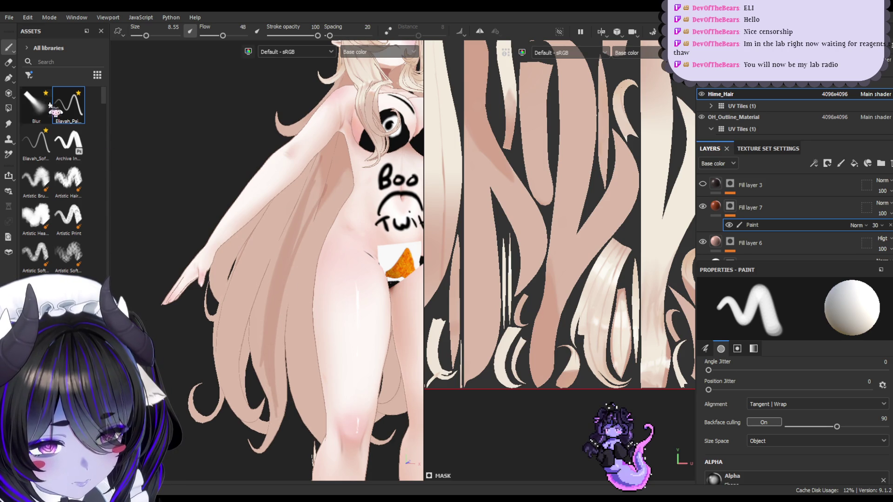
click(8, 62)
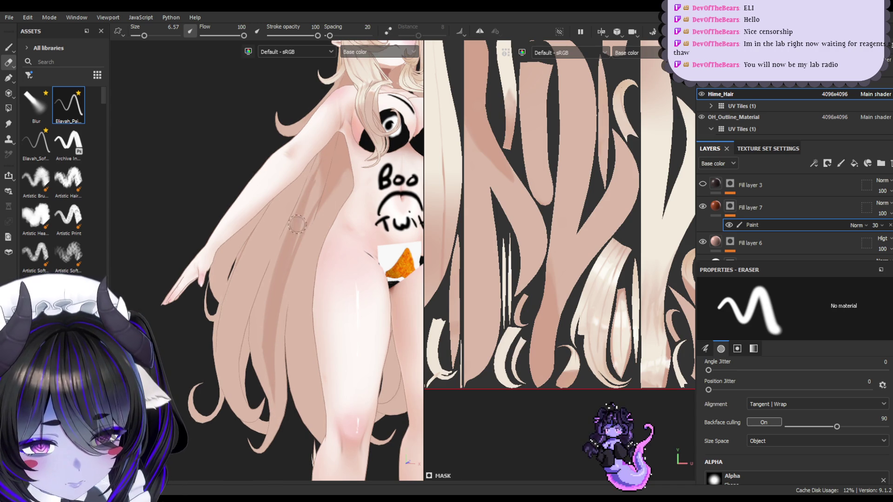
- Resize the eraser, choose the Blur brush preset, and try the Smudge tool with a larger brush
key(bracketleft)
key(bracketleft)
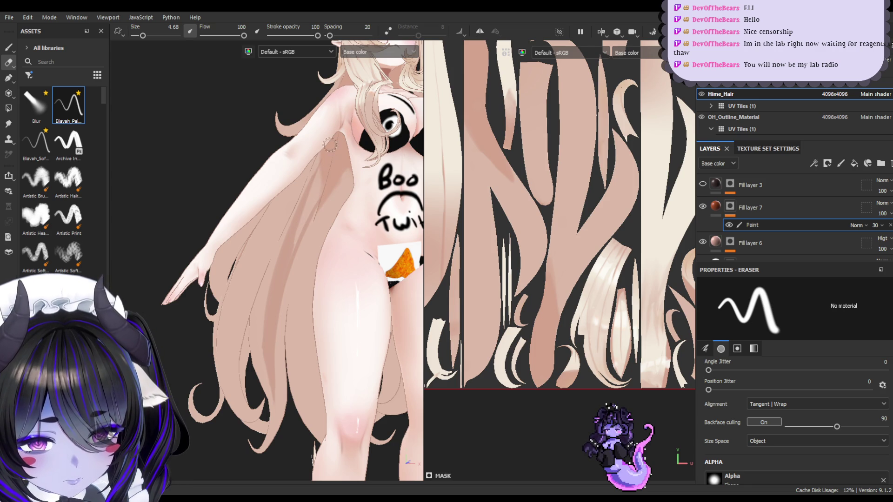
key(bracketright)
key(bracketright)
key(bracketright)
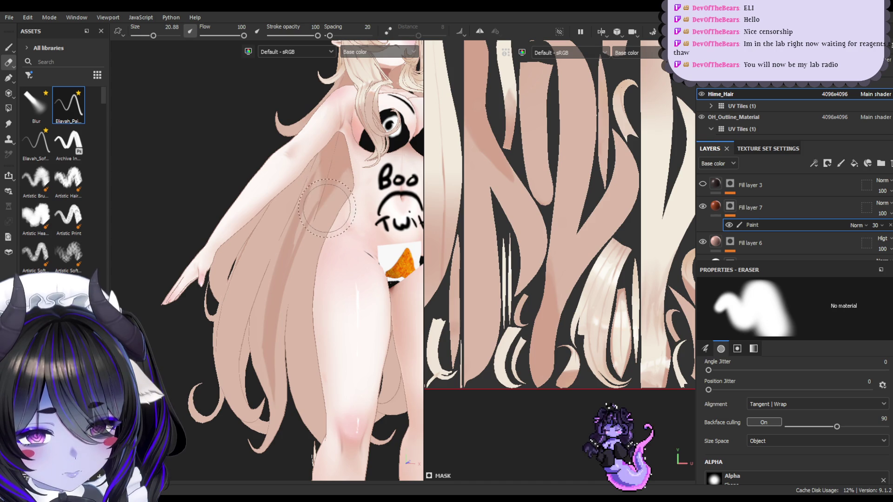
key(bracketright)
key(bracketright)
key(bracketright)
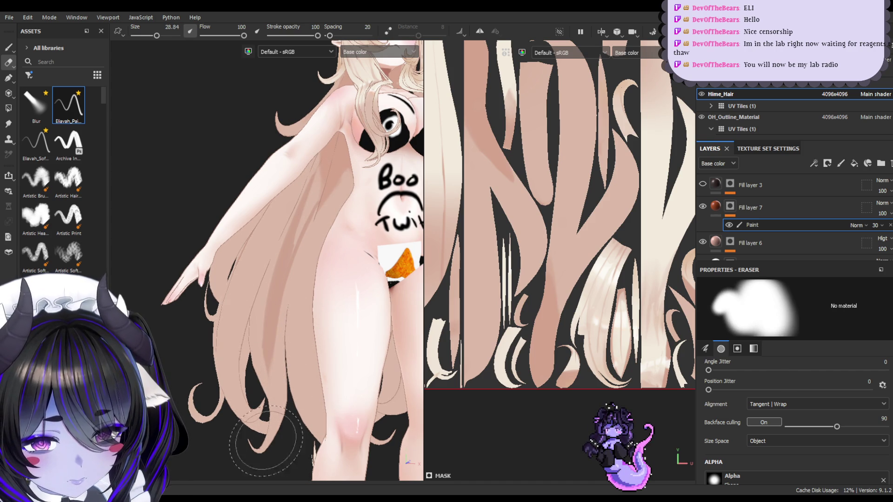
click(36, 104)
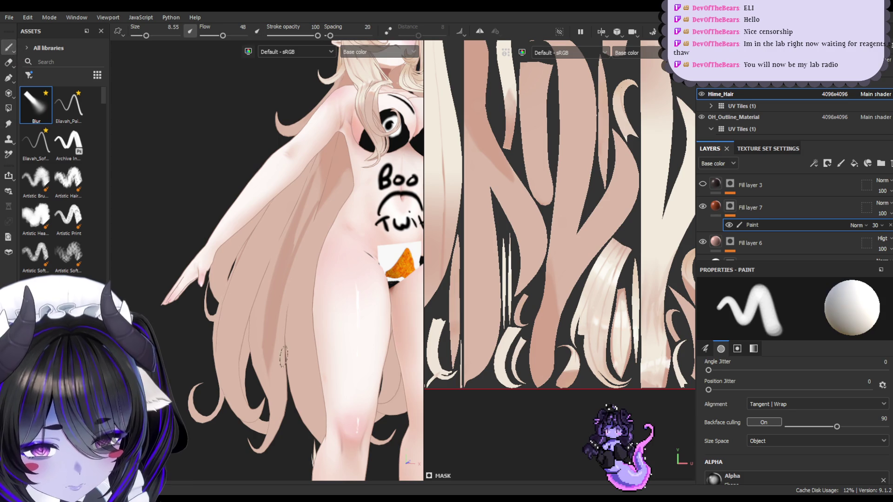
click(8, 124)
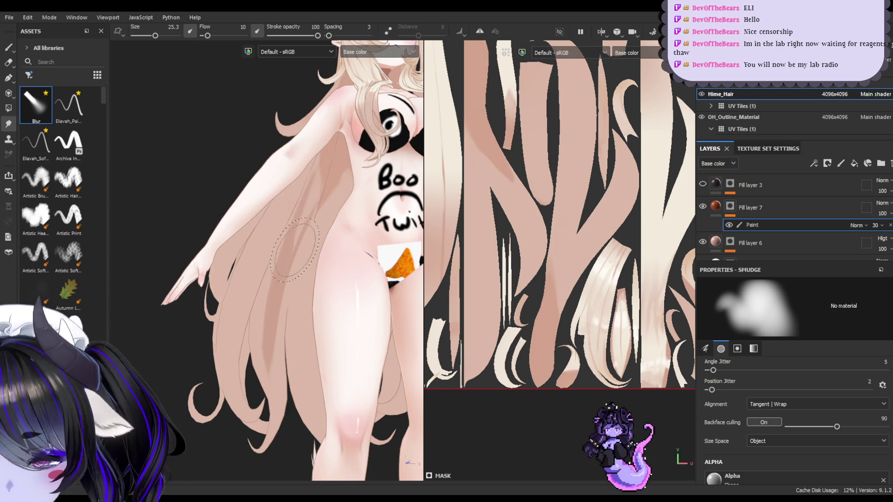
ctrl+right_drag(302, 190, 319, 205)
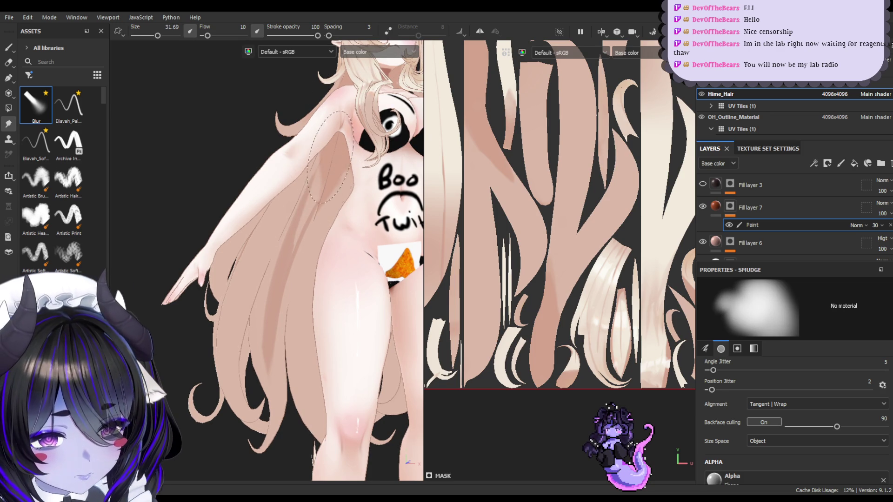
click(9, 47)
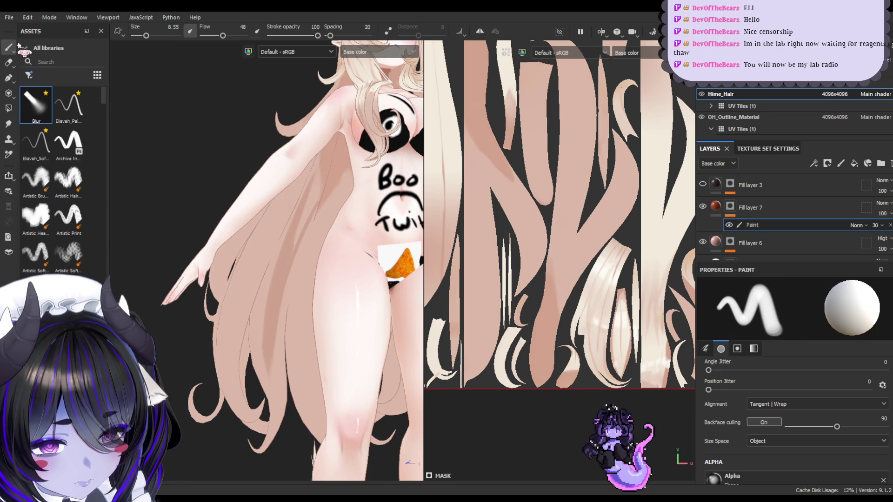
- Turn the view toward the hair beside the arm and shrink the eraser
mouse_move(355, 379)
alt+mouse_down()
mouse_move(351, 395)
mouse_move(329, 375)
mouse_move(234, 339)
mouse_move(241, 379)
mouse_move(288, 375)
mouse_move(311, 331)
mouse_move(289, 309)
mouse_move(307, 361)
mouse_move(300, 366)
alt+mouse_up()
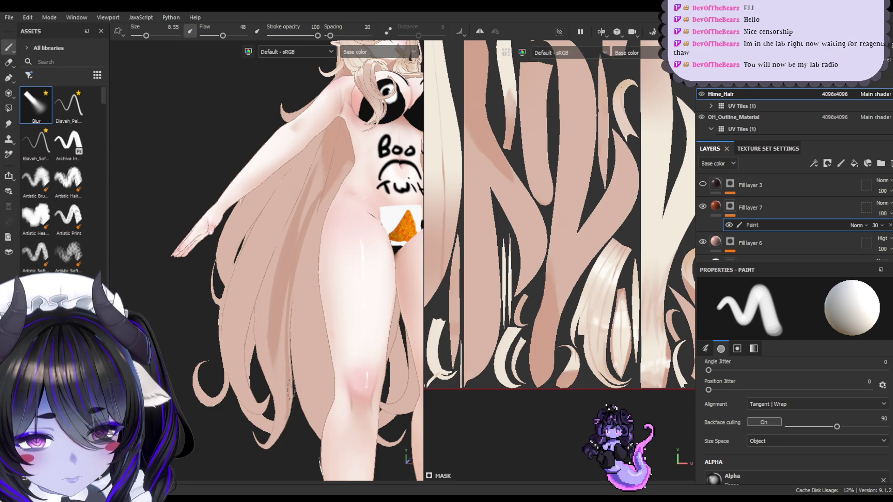
mouse_move(319, 367)
alt+mouse_down()
mouse_move(302, 378)
mouse_move(288, 301)
alt+mouse_up()
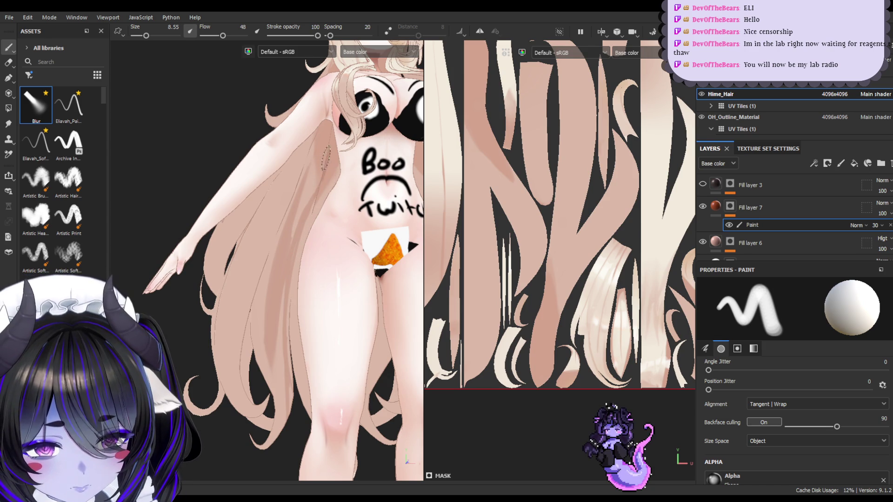
mouse_move(319, 208)
alt+mouse_down()
mouse_move(315, 243)
mouse_move(295, 252)
mouse_move(284, 375)
mouse_move(251, 386)
mouse_move(392, 347)
mouse_move(209, 376)
mouse_move(240, 292)
mouse_move(244, 330)
alt+mouse_up()
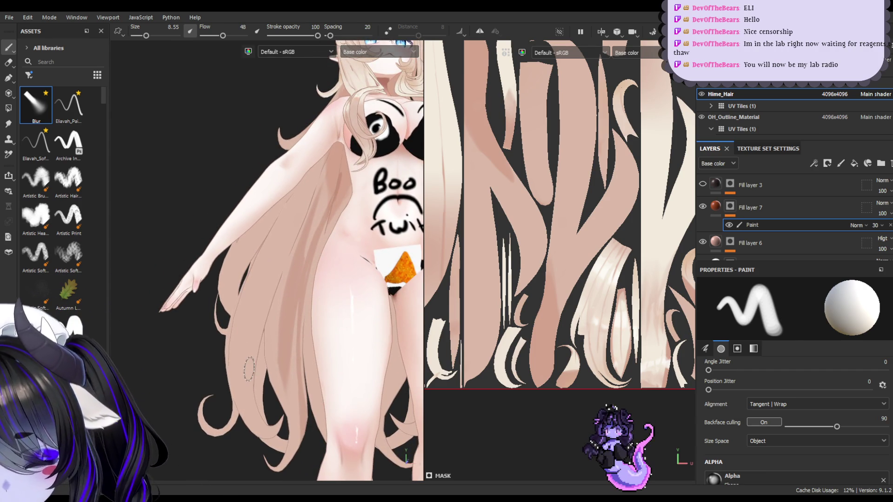
key(e)
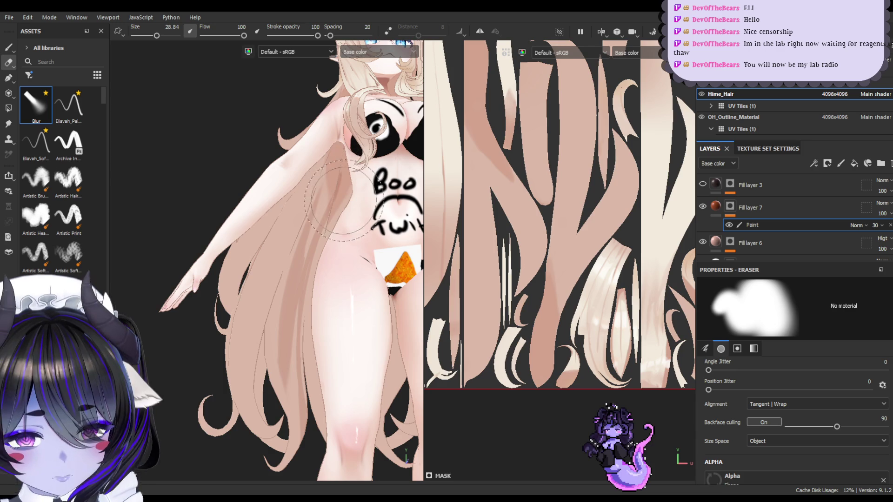
key(bracketleft)
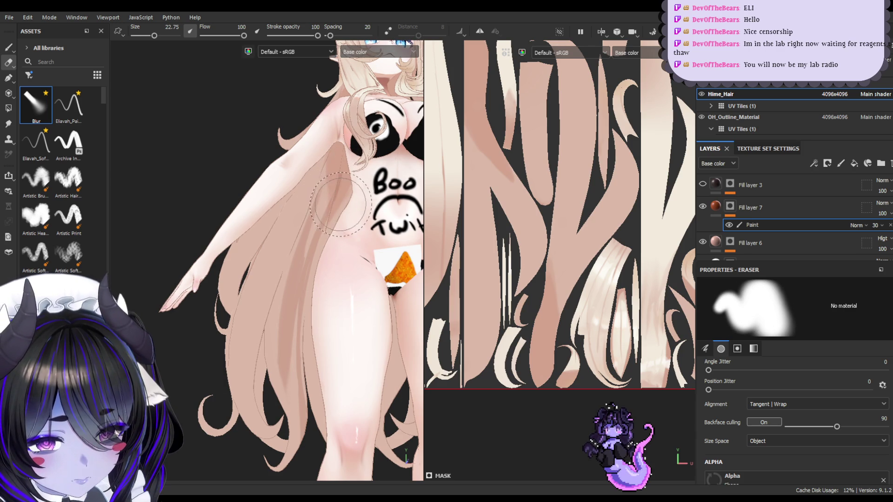
key(bracketleft)
click(8, 47)
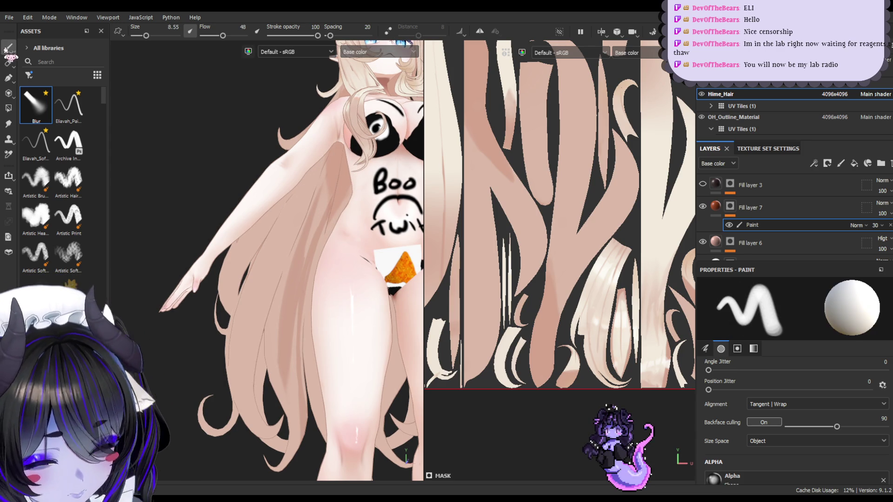
- Raise the brush to size 17.01, blend the shading beside the arm, and show the body texture set
key(bracketright)
alt+drag(349, 251, 305, 192)
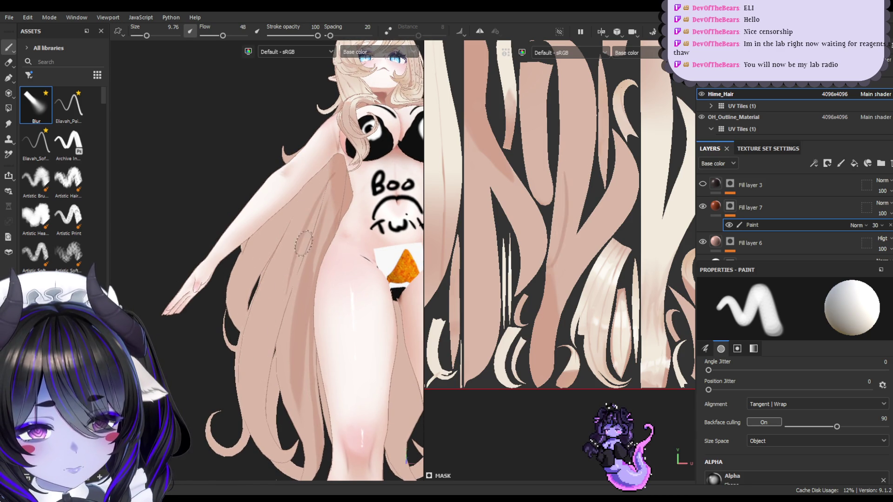
key(bracketright)
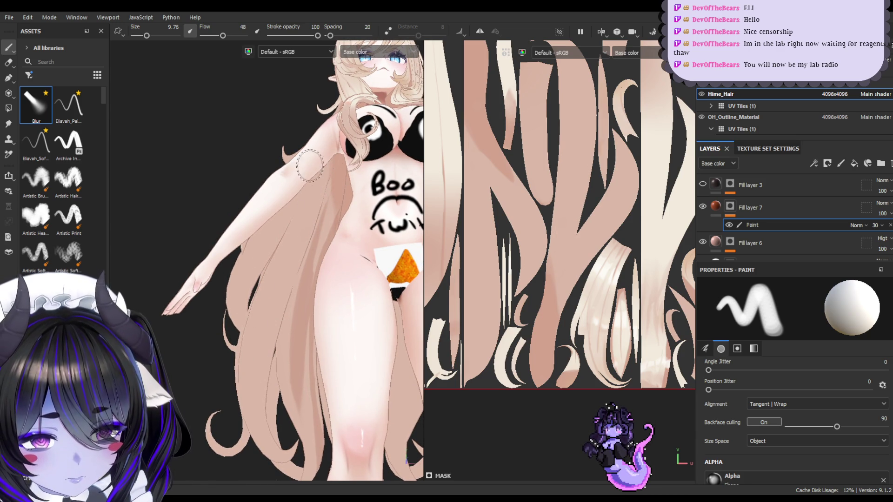
key(bracketright)
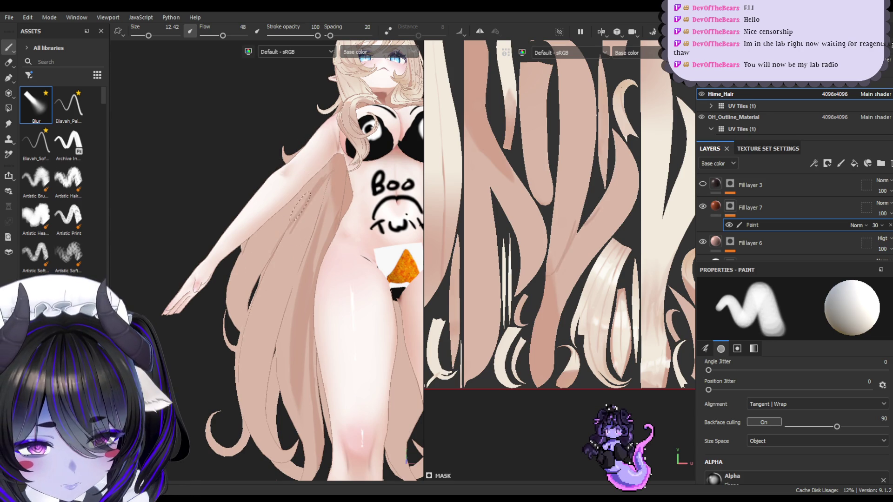
key(bracketright)
key(bracketright)
key(bracketright)
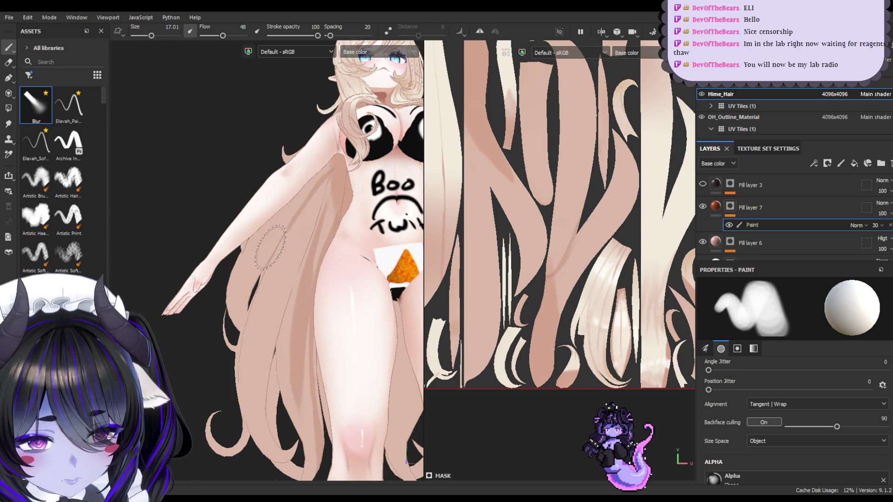
mouse_move(325, 184)
mouse_down()
mouse_move(299, 286)
mouse_move(314, 165)
mouse_up()
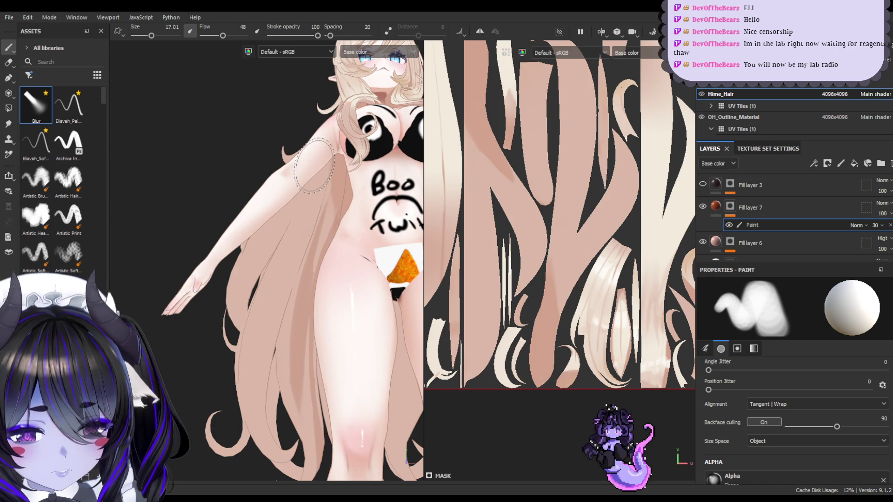
scroll(260, 196, up, 2)
scroll(763, 106, up, 2)
click(744, 82)
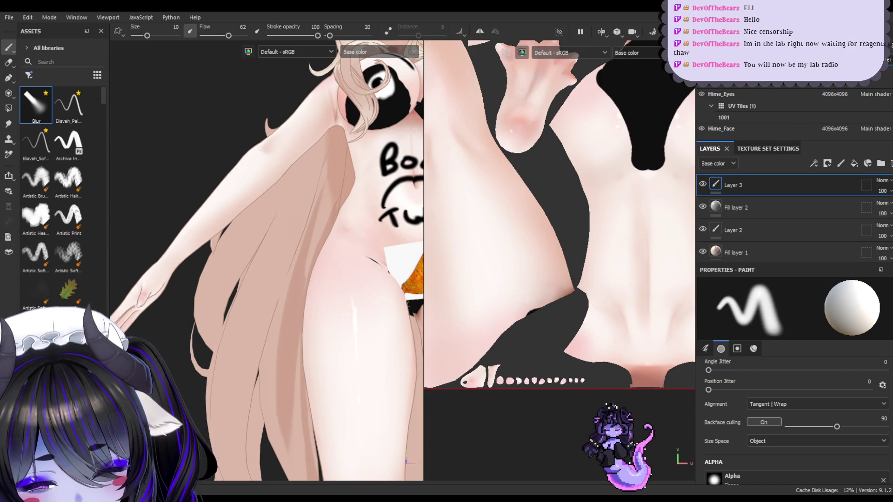
scroll(764, 89, down, 3)
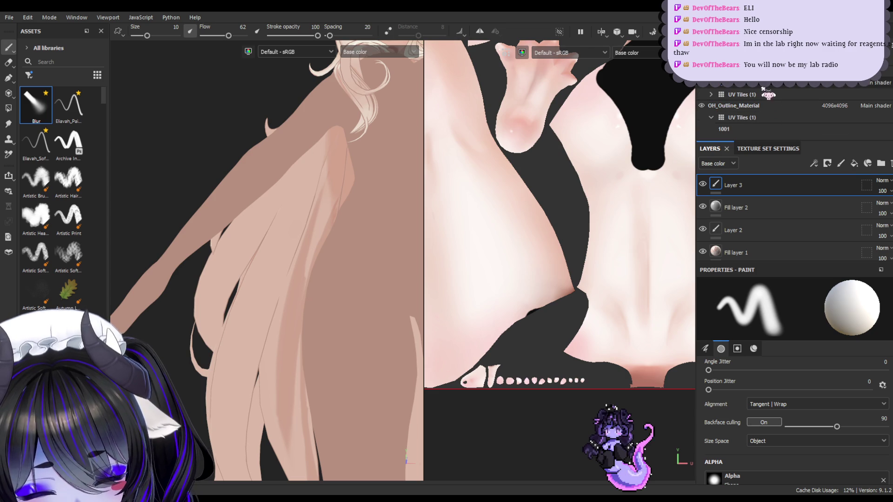
click(766, 94)
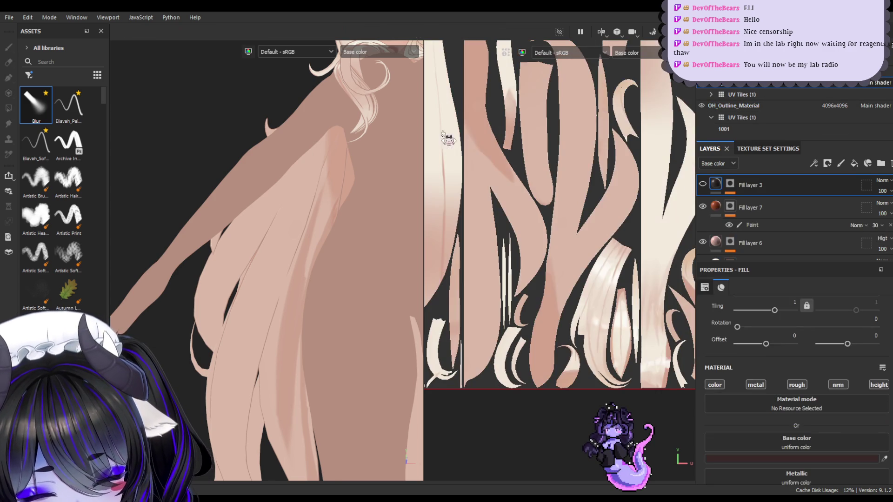
scroll(369, 170, down, 3)
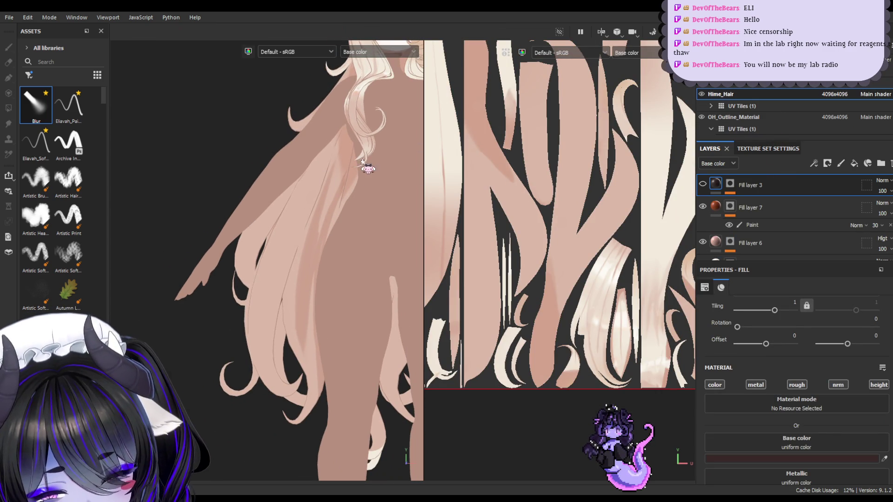
key(f)
alt+drag(371, 160, 309, 151)
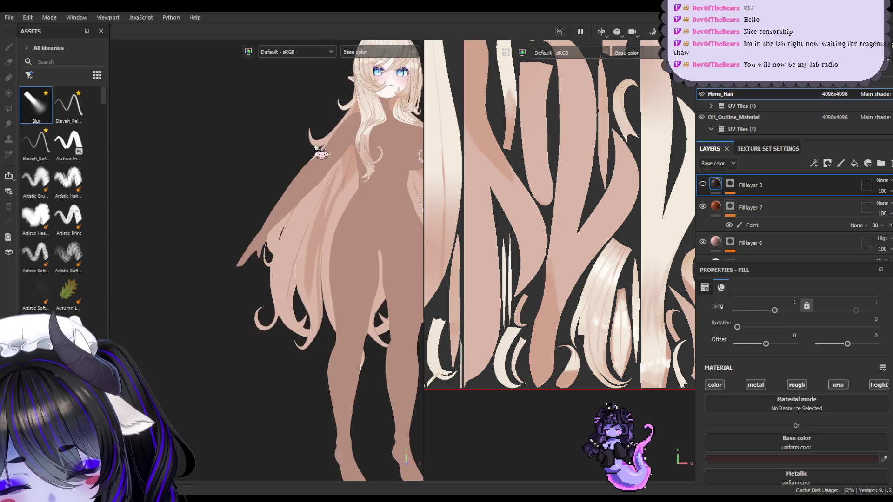
scroll(294, 231, up, 5)
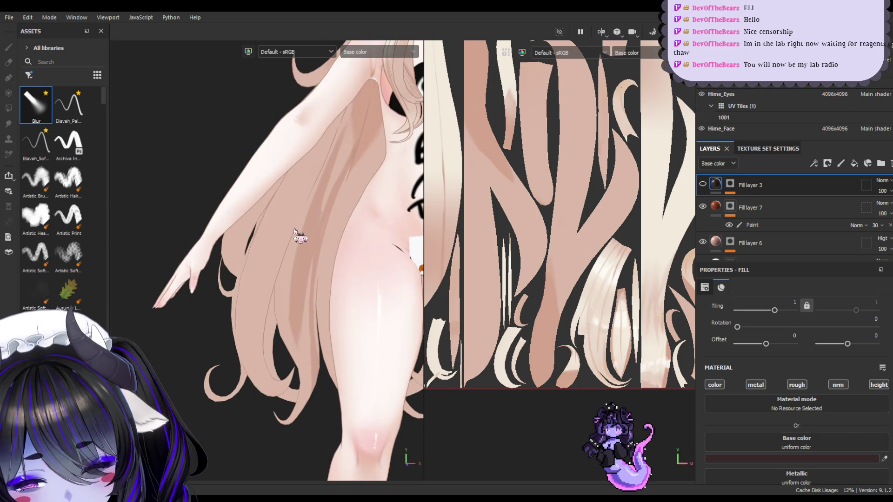
scroll(779, 214, down, 1)
click(771, 233)
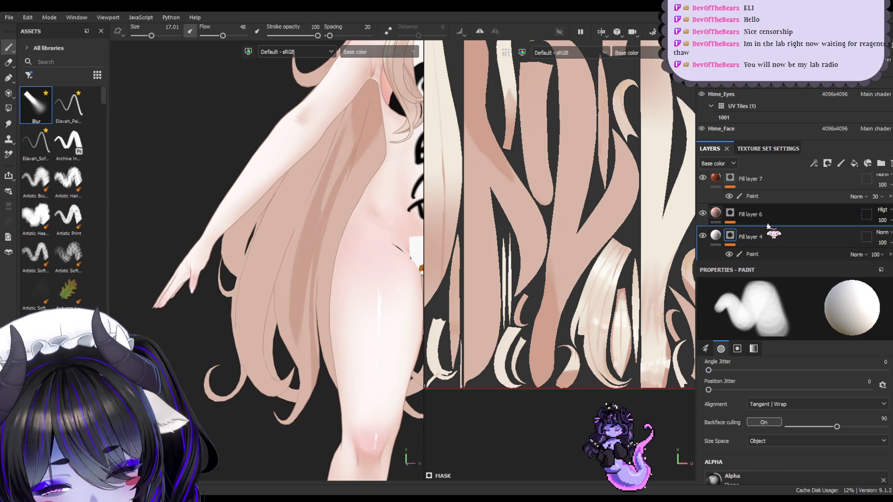
scroll(764, 221, up, 1)
click(768, 225)
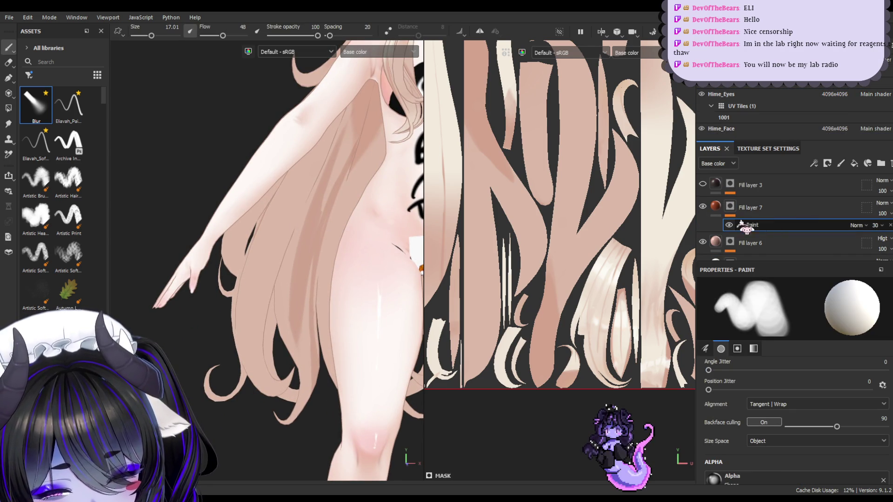
alt+drag(304, 218, 284, 186)
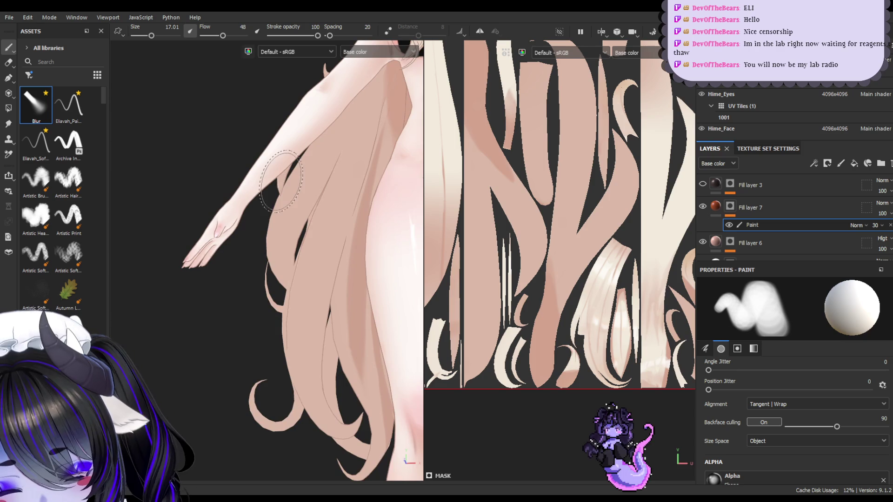
- Keep the brush at 17.01 and blur the darker shading streaks on the upper hair under flat shading
key(bracketleft)
key(bracketleft)
key(bracketleft)
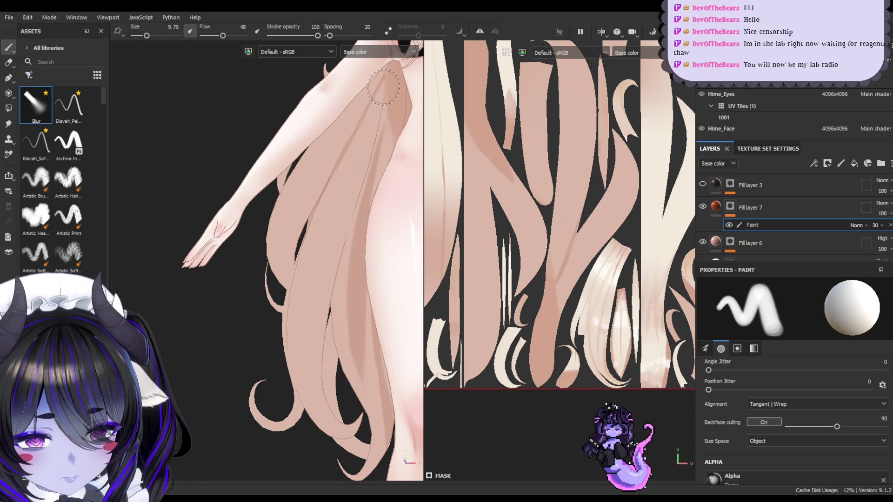
key(bracketright)
key(bracketright)
key(bracketright)
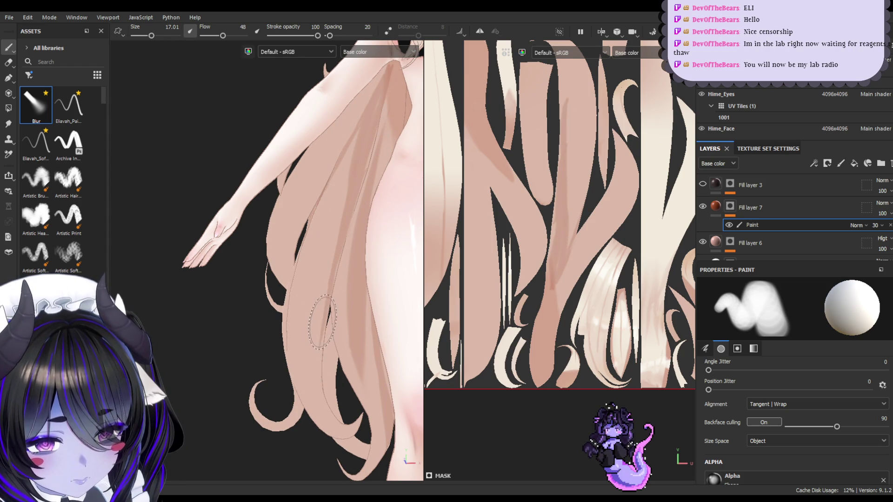
key(m)
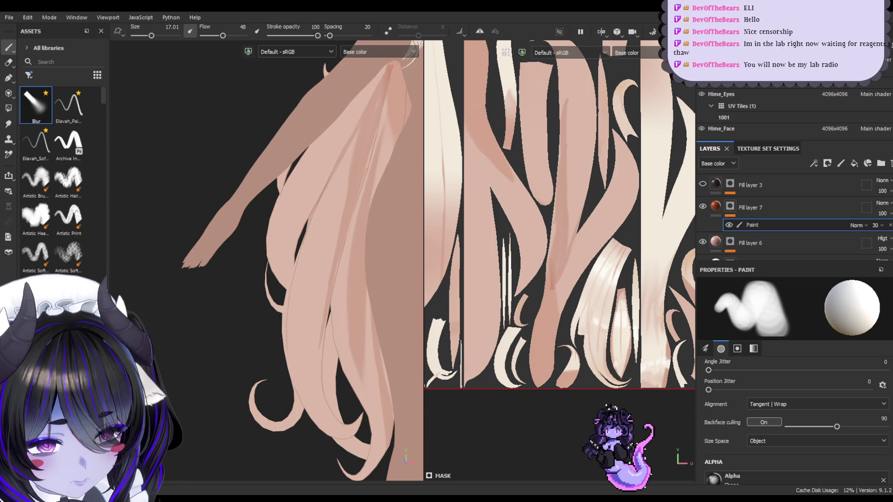
scroll(885, 85, down, 1)
scroll(704, 107, down, 2)
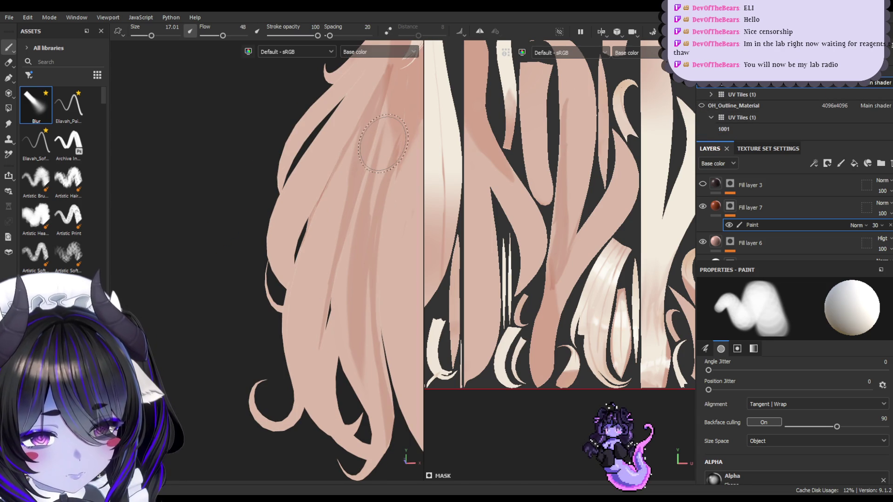
scroll(285, 179, up, 3)
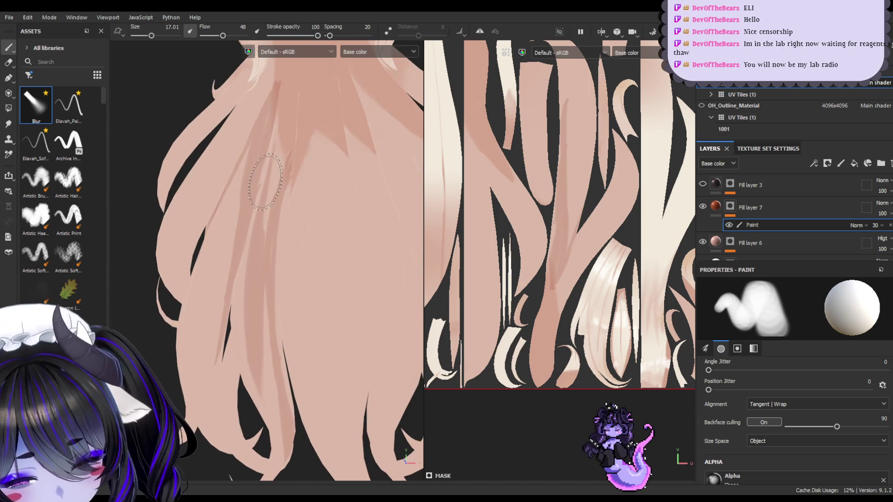
mouse_move(265, 182)
mouse_down()
mouse_move(283, 154)
mouse_move(309, 179)
mouse_move(269, 269)
mouse_move(298, 130)
mouse_move(298, 204)
mouse_move(297, 154)
mouse_move(267, 310)
mouse_move(292, 216)
mouse_move(251, 135)
mouse_move(234, 149)
mouse_move(273, 89)
mouse_move(207, 200)
mouse_move(298, 226)
mouse_move(284, 193)
mouse_move(287, 359)
mouse_move(274, 426)
mouse_move(295, 193)
mouse_move(275, 279)
mouse_move(299, 175)
mouse_move(302, 200)
mouse_move(302, 143)
mouse_move(326, 154)
mouse_move(302, 291)
mouse_move(321, 114)
mouse_move(326, 280)
mouse_move(320, 244)
mouse_up()
key(e)
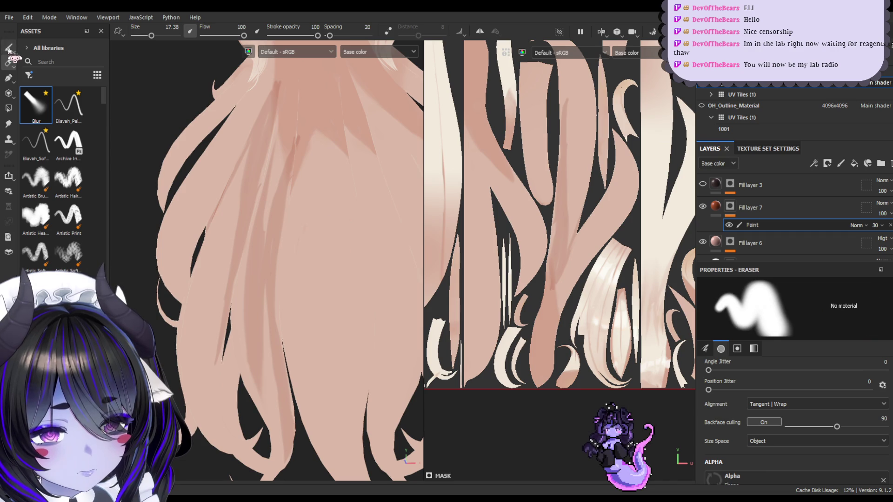
- Erase faint shading and stray marks along the centre hair strand with a smaller eraser
mouse_move(289, 125)
mouse_down()
mouse_move(277, 182)
mouse_move(276, 166)
mouse_up()
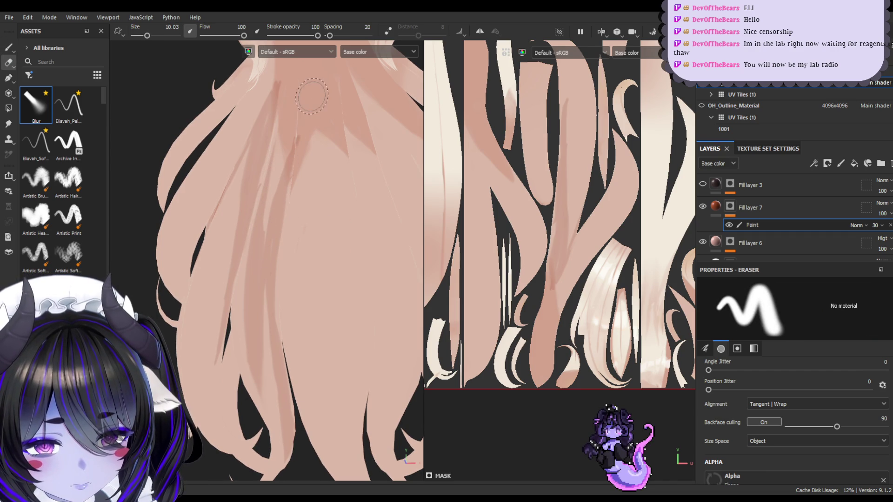
key(bracketleft)
key(bracketleft)
key(bracketleft)
mouse_move(262, 254)
mouse_down()
mouse_move(256, 314)
mouse_move(293, 168)
mouse_move(282, 252)
mouse_move(265, 279)
mouse_move(266, 363)
mouse_move(264, 279)
mouse_move(264, 359)
mouse_up()
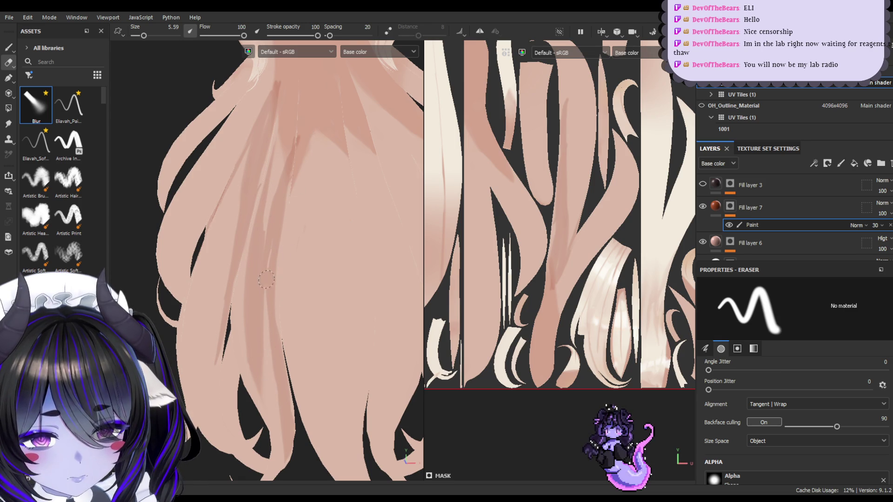
mouse_move(260, 342)
mouse_down()
mouse_move(265, 272)
mouse_move(263, 417)
mouse_up()
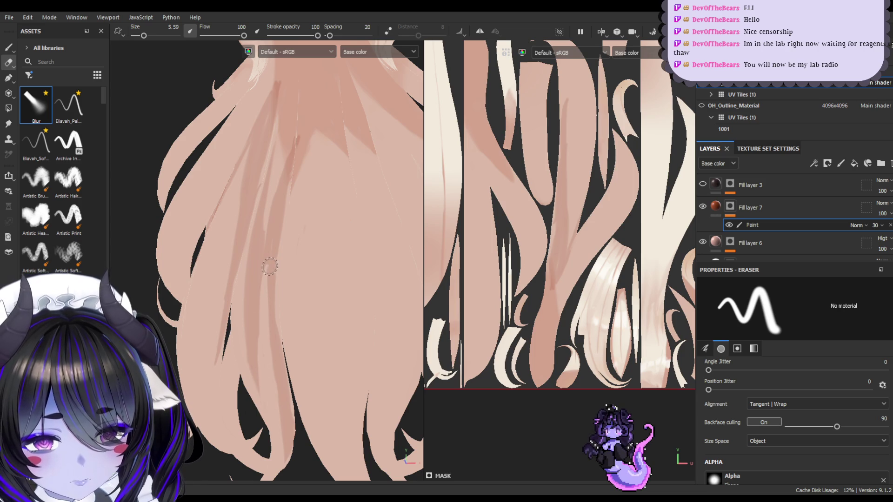
drag(272, 255, 258, 355)
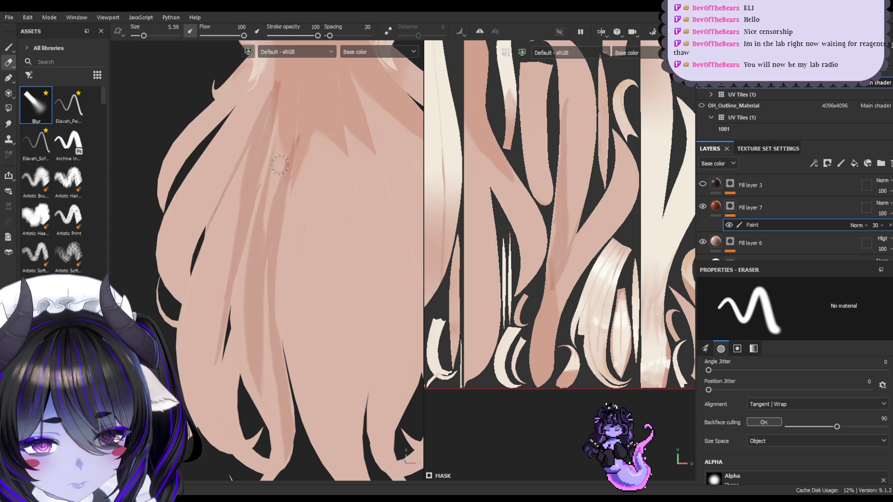
mouse_move(262, 229)
mouse_down()
mouse_move(267, 206)
mouse_move(264, 241)
mouse_up()
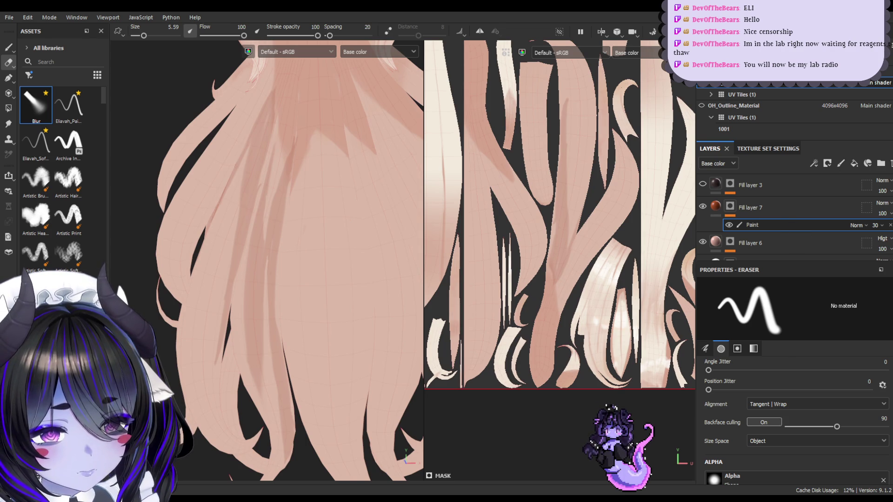
click(8, 46)
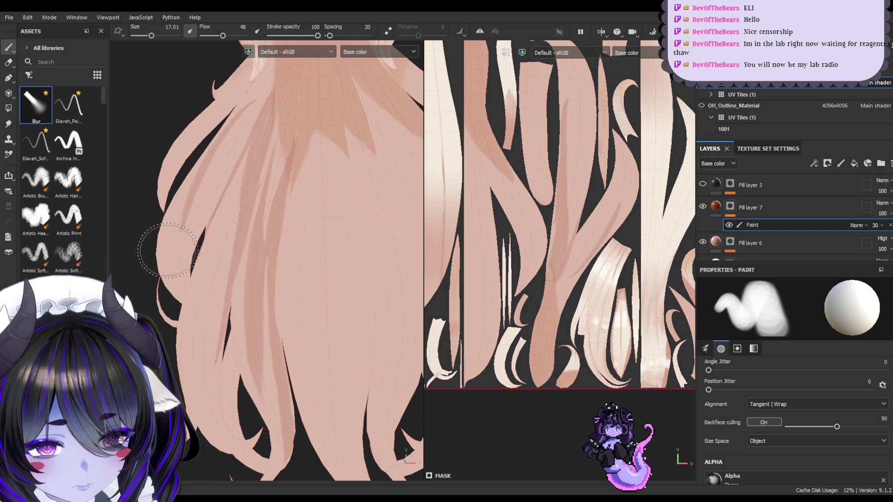
- Enlarge the brush and blend the shading streaks on the upper-left hair
mouse_move(279, 251)
alt+mouse_down()
mouse_move(250, 270)
mouse_move(242, 261)
alt+mouse_up()
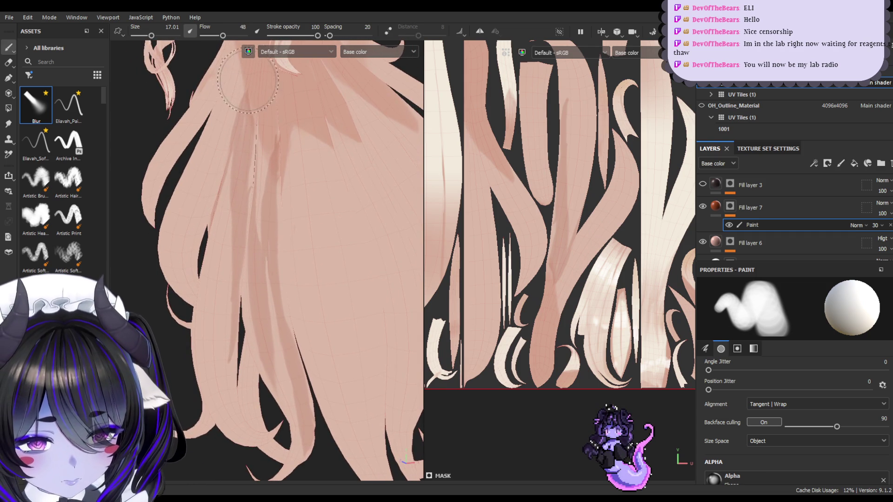
ctrl+right_drag(211, 165, 226, 141)
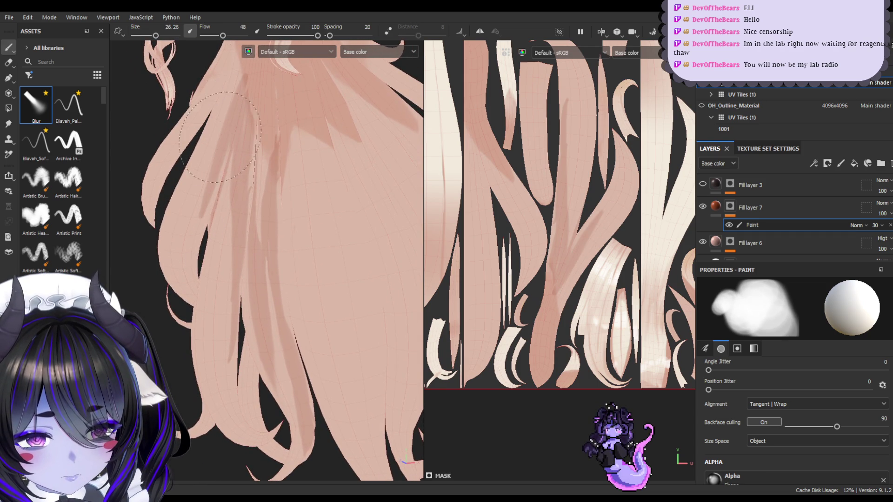
mouse_move(226, 140)
mouse_down()
mouse_move(191, 260)
mouse_move(214, 102)
mouse_move(184, 269)
mouse_move(205, 116)
mouse_move(185, 240)
mouse_up()
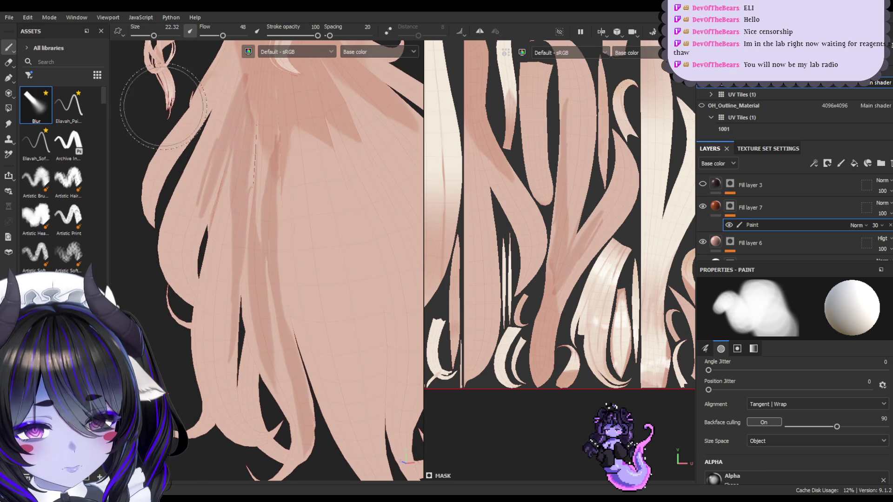
- Pick the Eliavah hand-painting brush, enlarge it, and paint hair colour over the dark lower-left gap
click(73, 113)
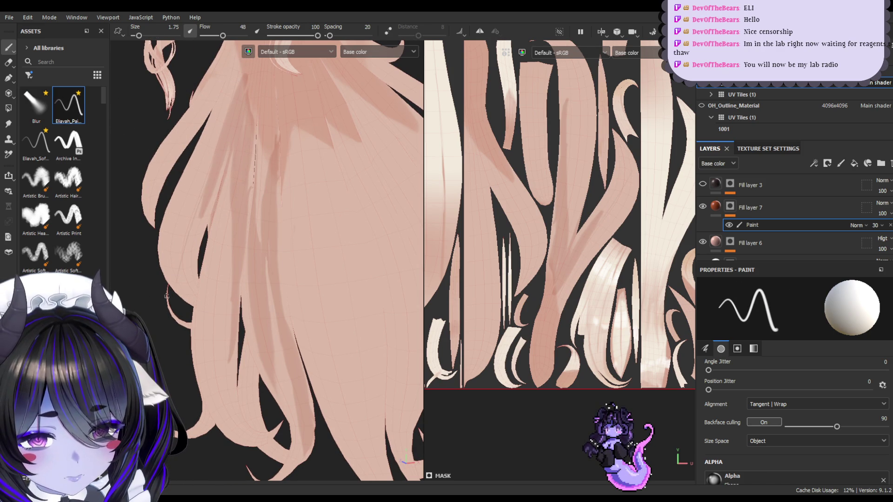
key(bracketright)
key(bracketright)
key(bracketright)
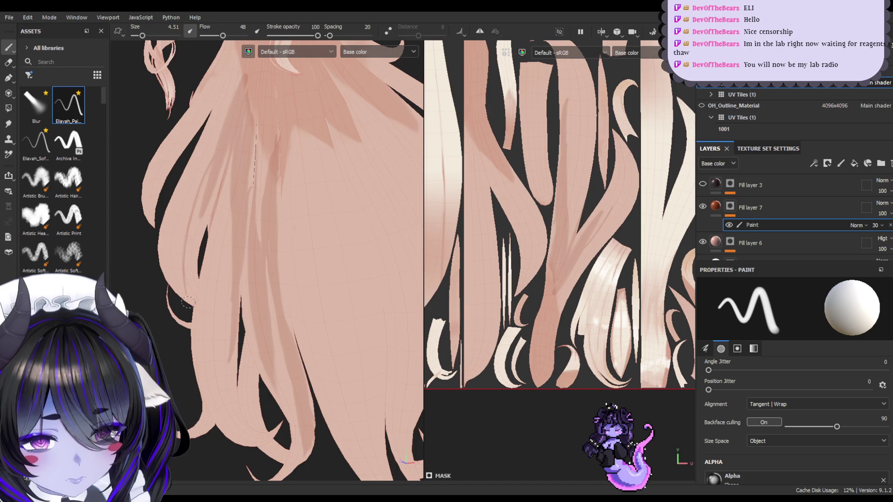
key(bracketright)
key(bracketright)
key(bracketright)
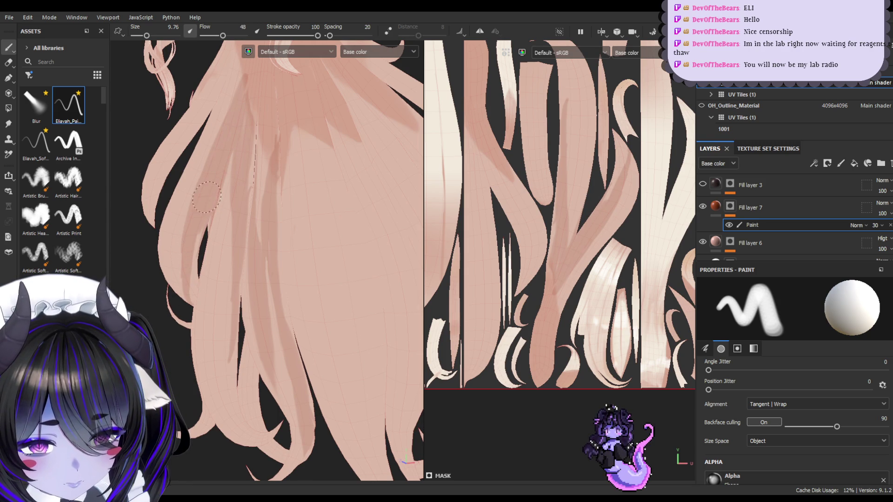
mouse_move(196, 300)
alt+mouse_down()
mouse_move(256, 355)
mouse_move(393, 397)
mouse_move(239, 298)
alt+mouse_up()
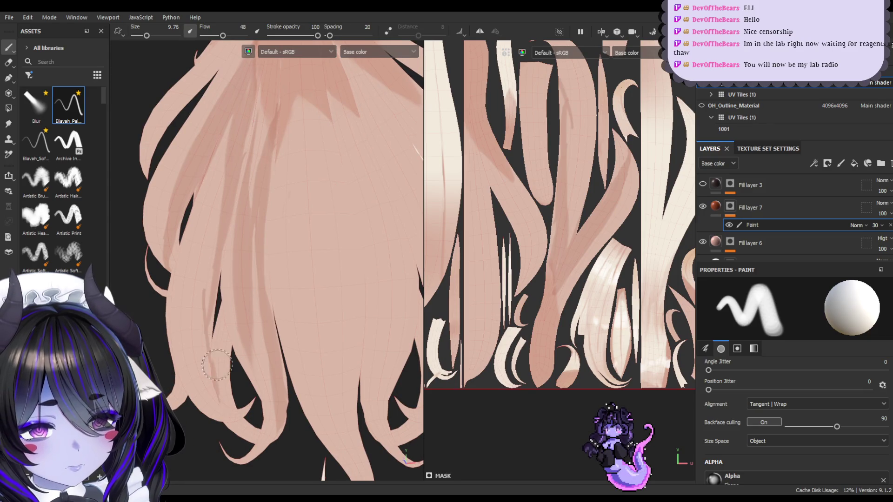
ctrl+right_drag(210, 293, 215, 316)
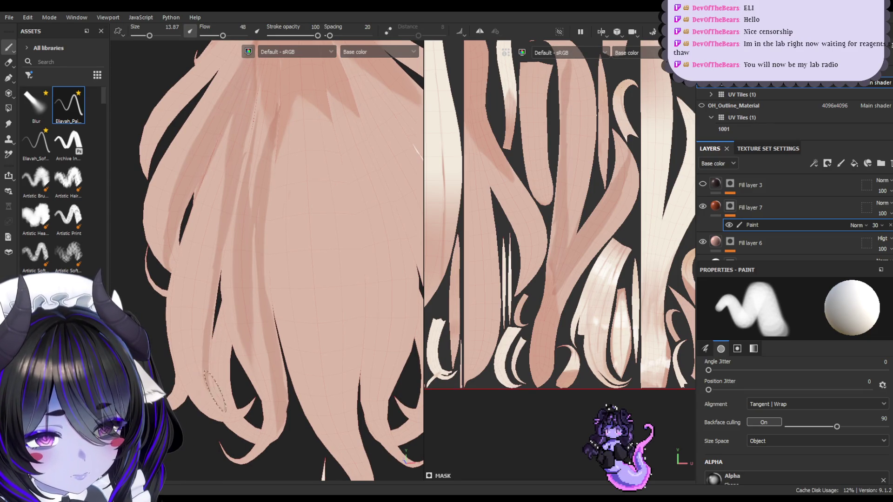
mouse_move(236, 381)
mouse_down()
mouse_move(226, 326)
mouse_move(218, 399)
mouse_up()
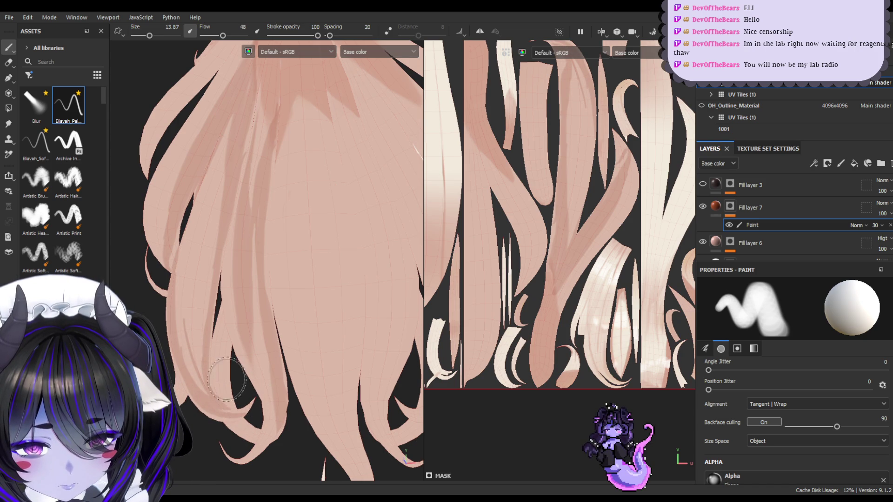
mouse_move(290, 389)
alt+mouse_down()
mouse_move(263, 379)
mouse_move(247, 394)
alt+mouse_up()
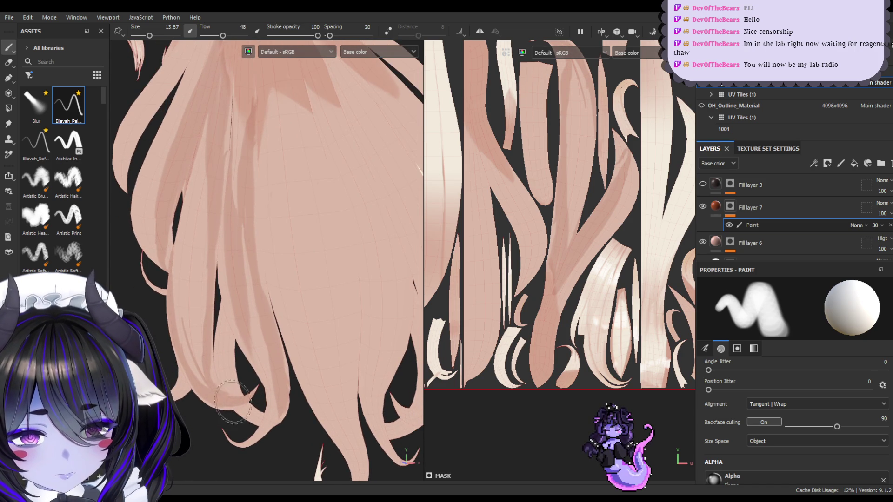
click(8, 62)
key(bracketleft)
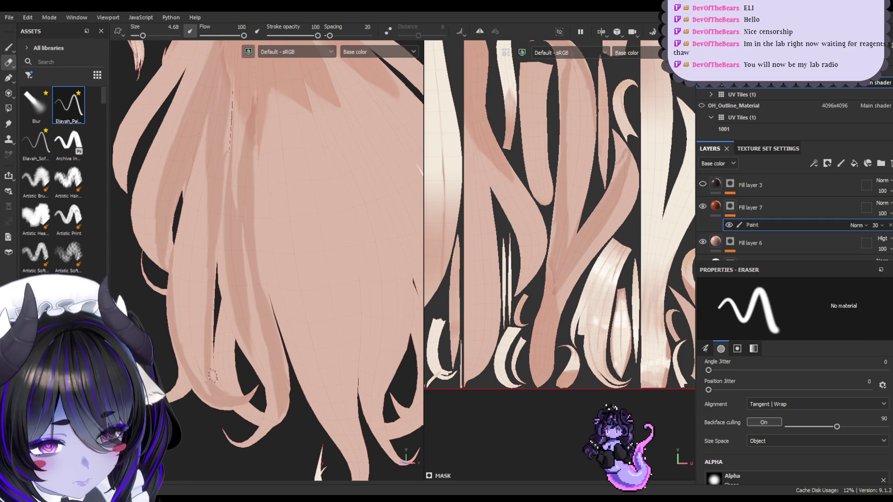
- Switch between the Paint brush and Eraser, ending on Paint with an enlarged brush
click(7, 47)
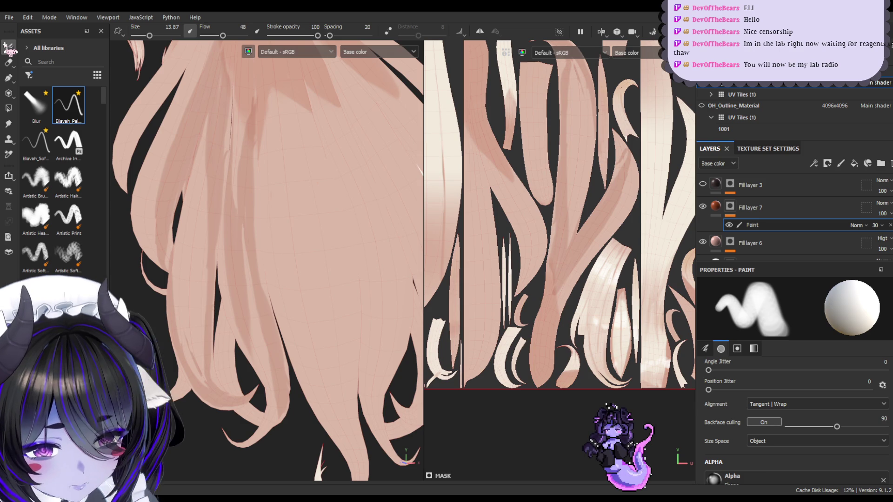
key(bracketleft)
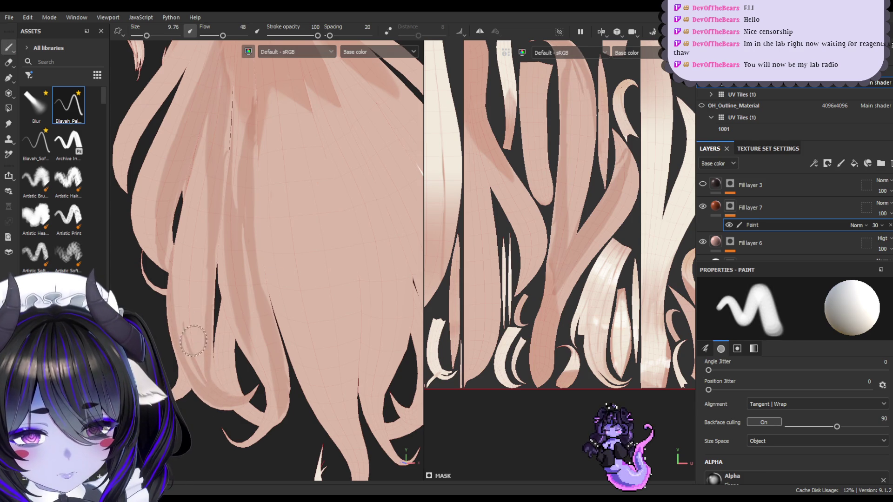
click(8, 62)
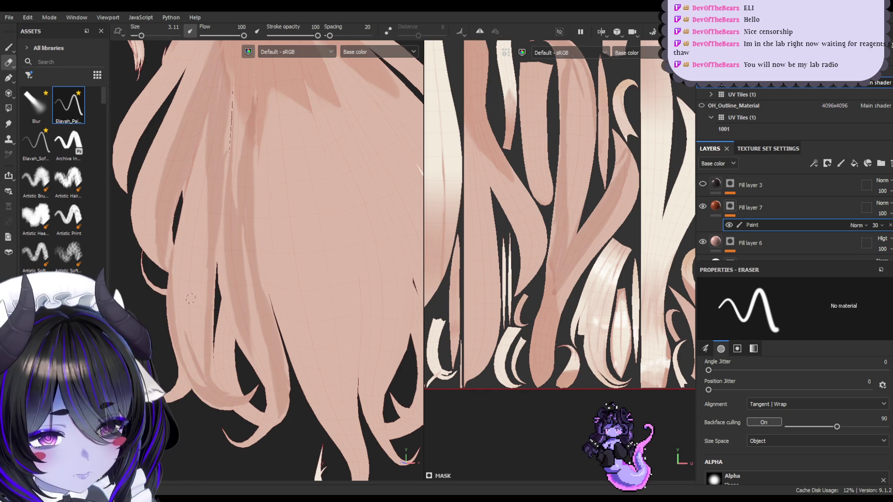
click(8, 47)
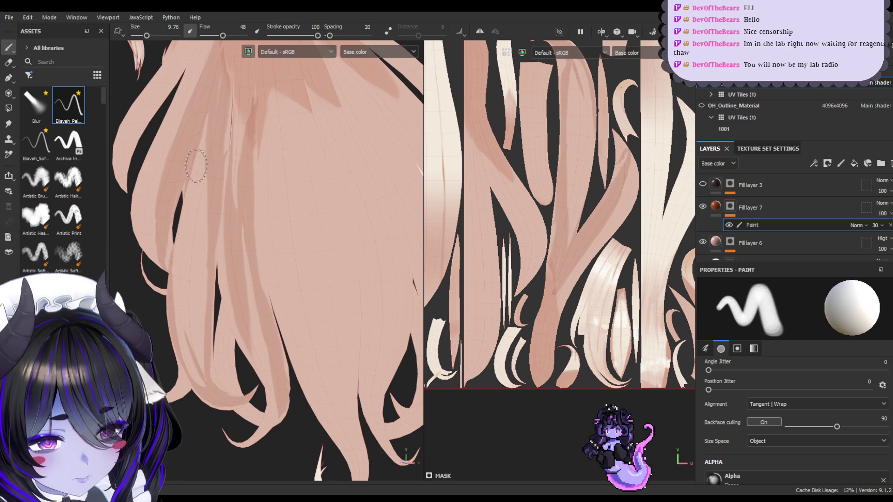
key(bracketright)
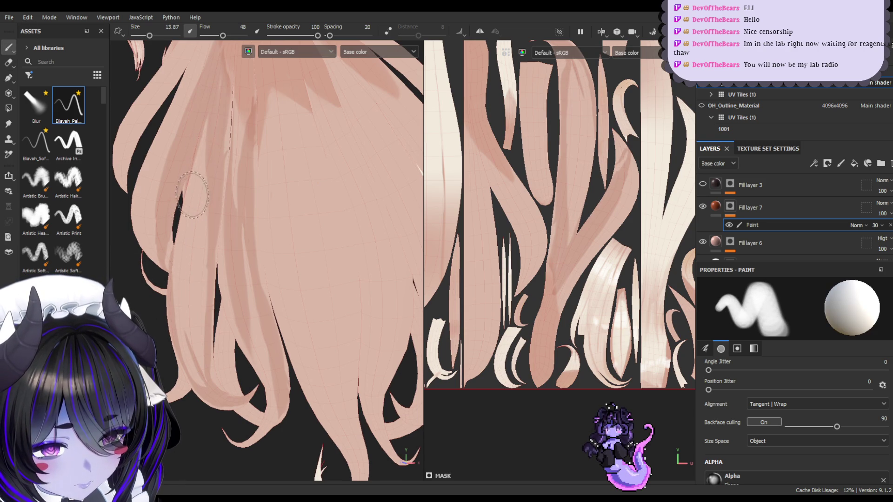
- Paint a darker shading patch on the top of the hair, undoing one thin trial stroke
mouse_move(263, 207)
alt+mouse_down()
mouse_move(251, 203)
mouse_move(270, 177)
mouse_move(285, 167)
mouse_move(303, 180)
mouse_move(275, 177)
alt+mouse_up()
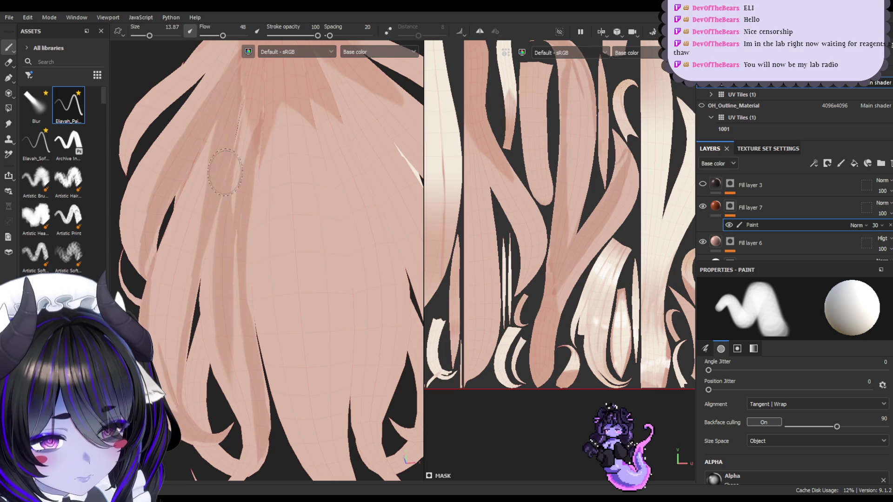
mouse_move(244, 87)
alt+mouse_down()
mouse_move(299, 134)
mouse_move(244, 109)
mouse_move(273, 124)
mouse_move(256, 135)
mouse_move(275, 203)
alt+mouse_up()
mouse_move(280, 177)
alt+mouse_down()
mouse_move(268, 159)
mouse_move(295, 179)
alt+mouse_up()
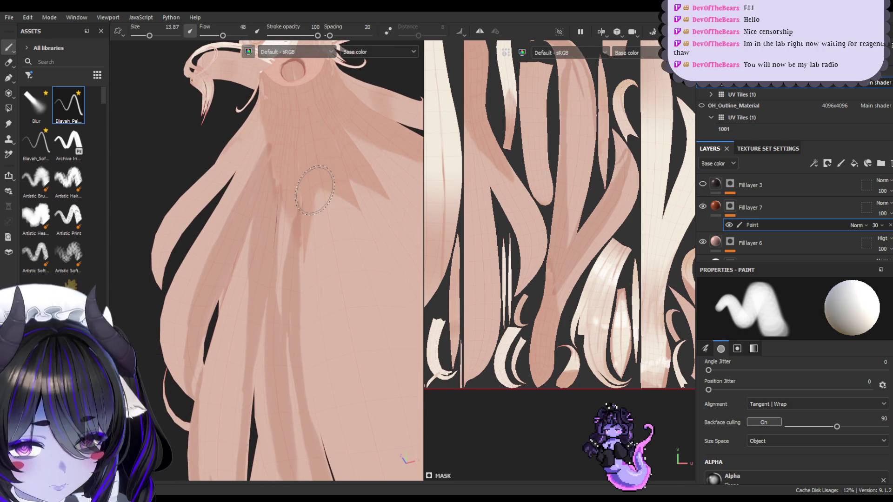
key(bracketleft)
key(bracketleft)
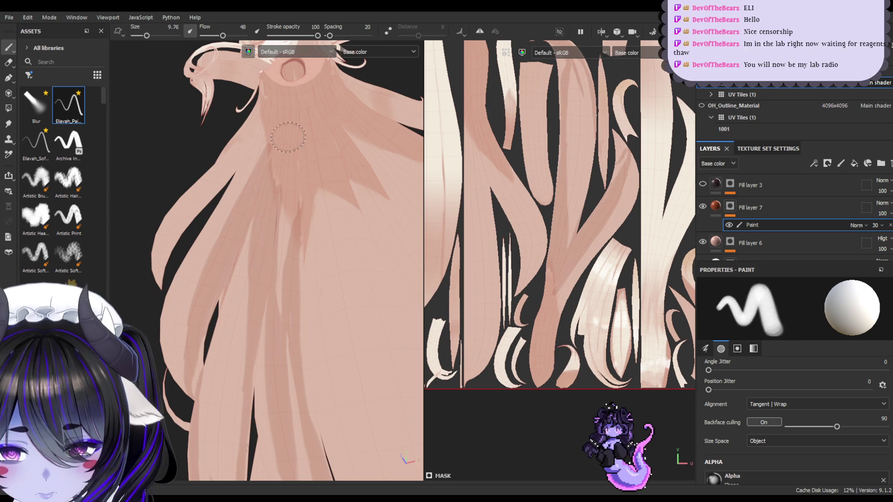
mouse_move(282, 134)
mouse_down()
mouse_move(300, 124)
mouse_move(307, 196)
mouse_up()
key(ctrl+z)
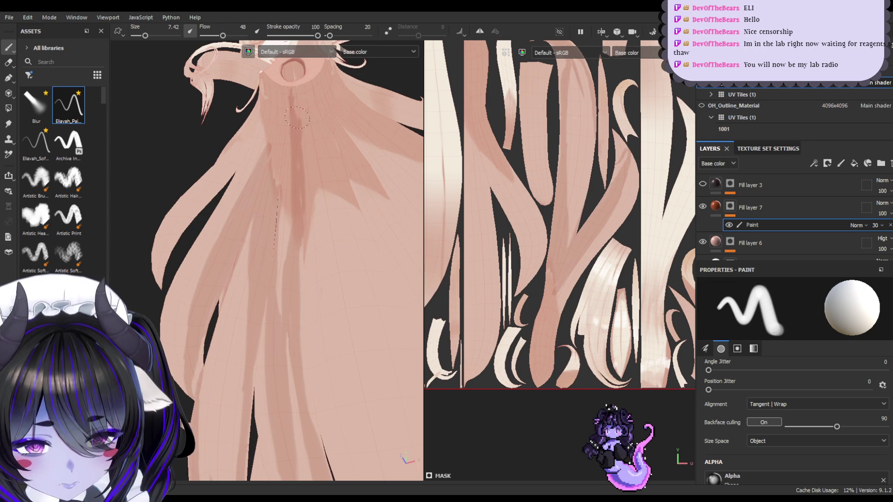
key(bracketright)
key(bracketright)
key(bracketright)
mouse_move(300, 100)
mouse_down()
mouse_move(280, 96)
mouse_move(321, 86)
mouse_move(296, 66)
mouse_move(279, 117)
mouse_up()
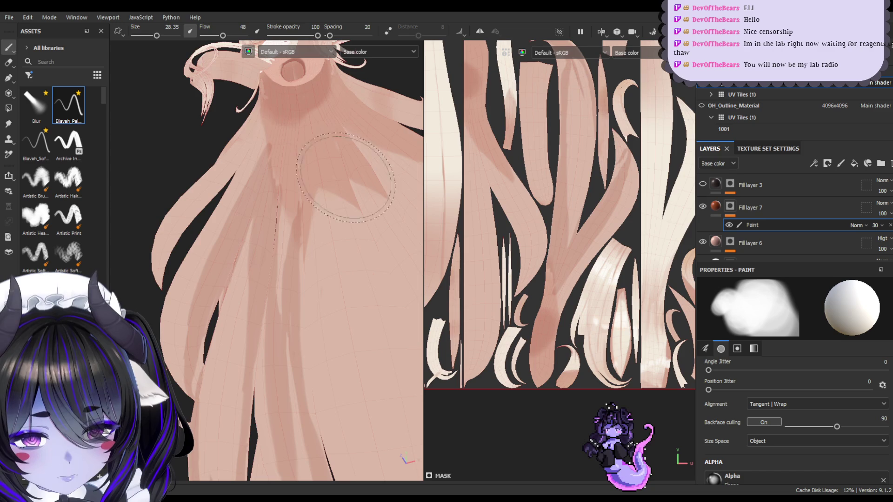
mouse_move(221, 244)
alt+mouse_down()
mouse_move(335, 259)
mouse_move(307, 295)
mouse_move(373, 306)
mouse_move(277, 304)
mouse_move(323, 283)
mouse_move(279, 205)
mouse_move(247, 180)
alt+mouse_up()
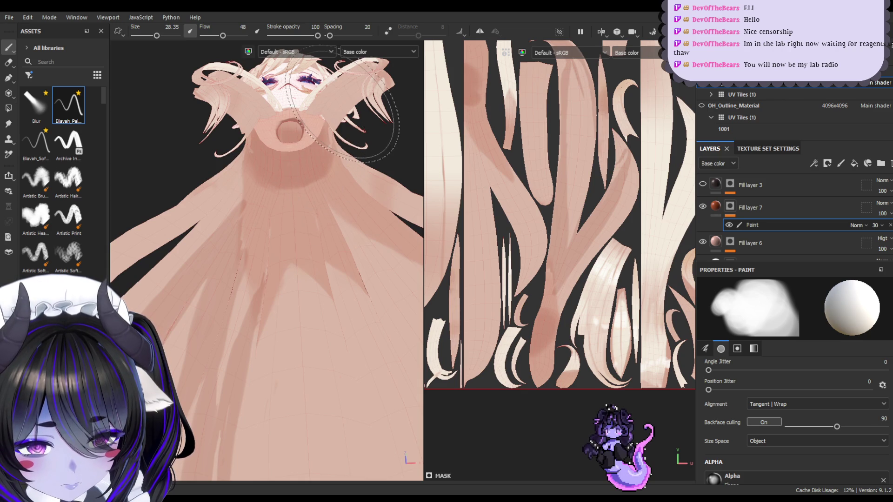
click(8, 123)
- Apply the Blur preset to the Smudge tool and size it to about 18
click(41, 109)
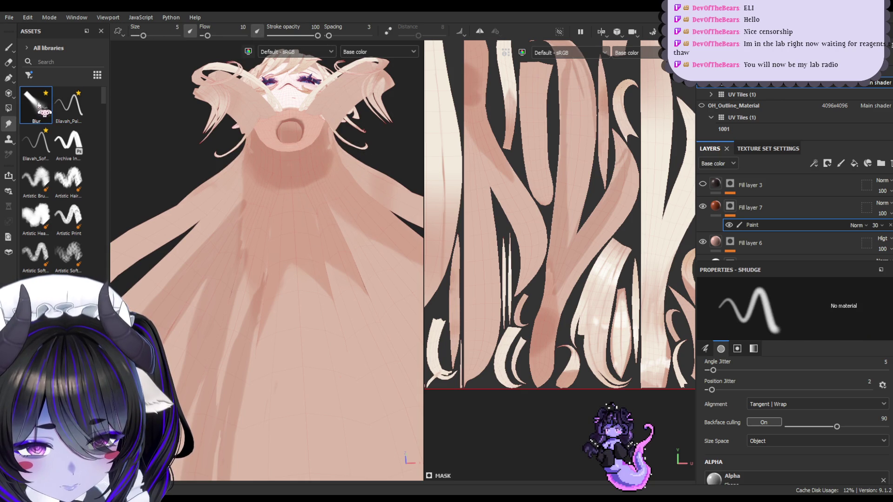
ctrl+right_drag(293, 197, 322, 171)
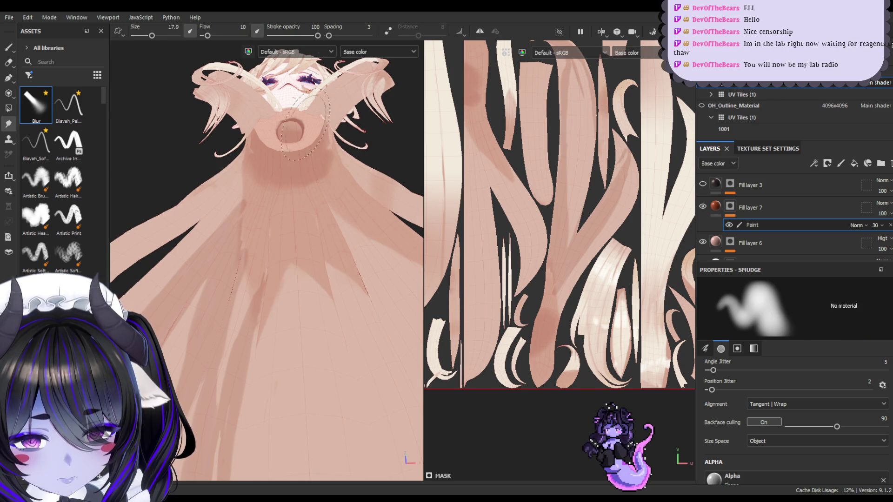
ctrl+right_drag(265, 170, 277, 163)
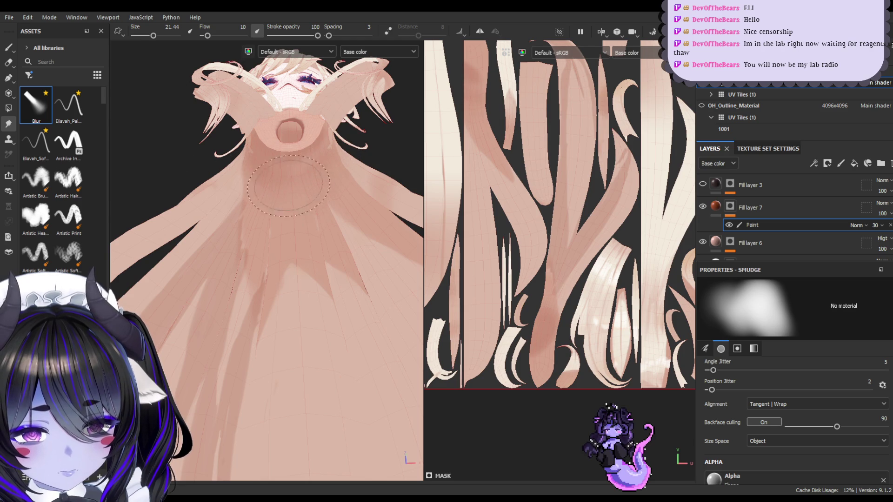
key(1)
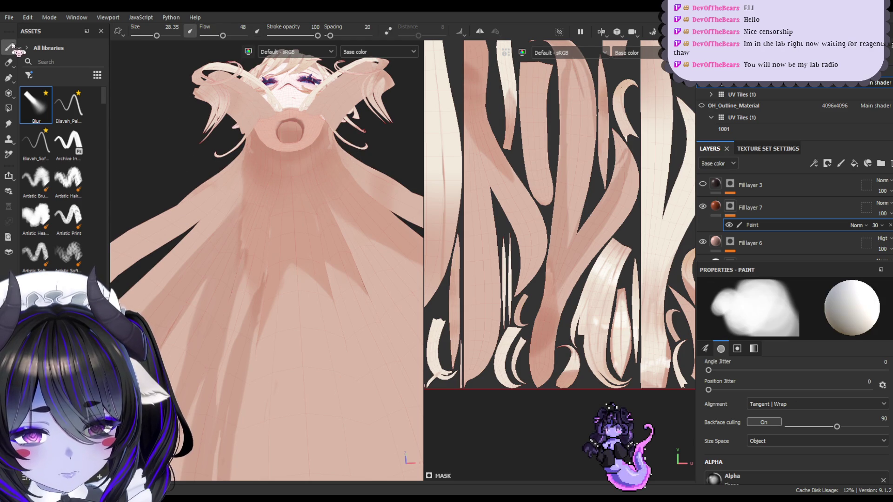
click(8, 124)
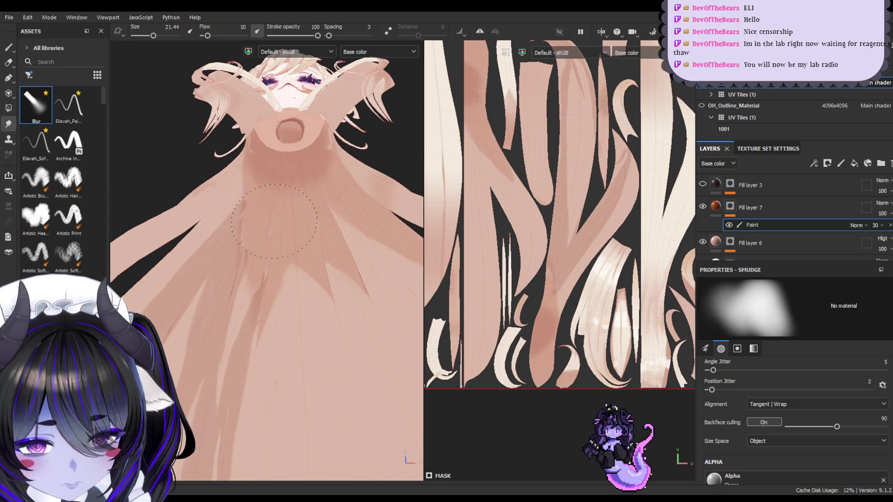
key(bracketleft)
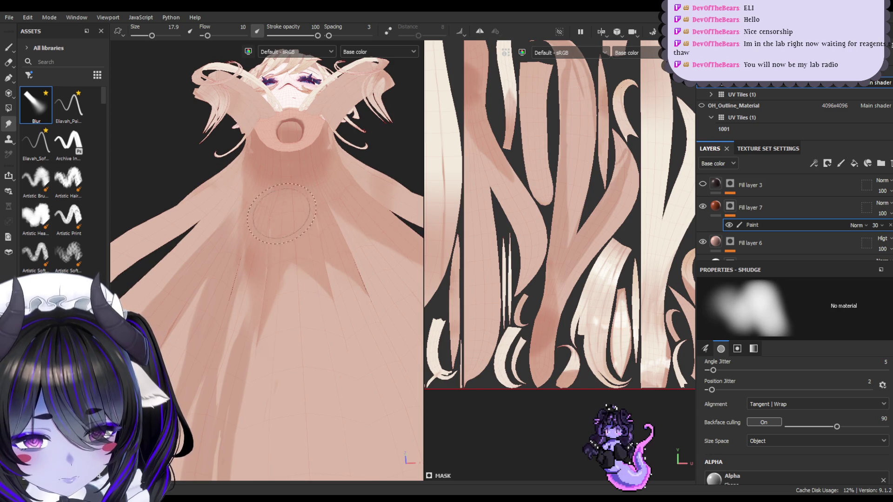
click(9, 47)
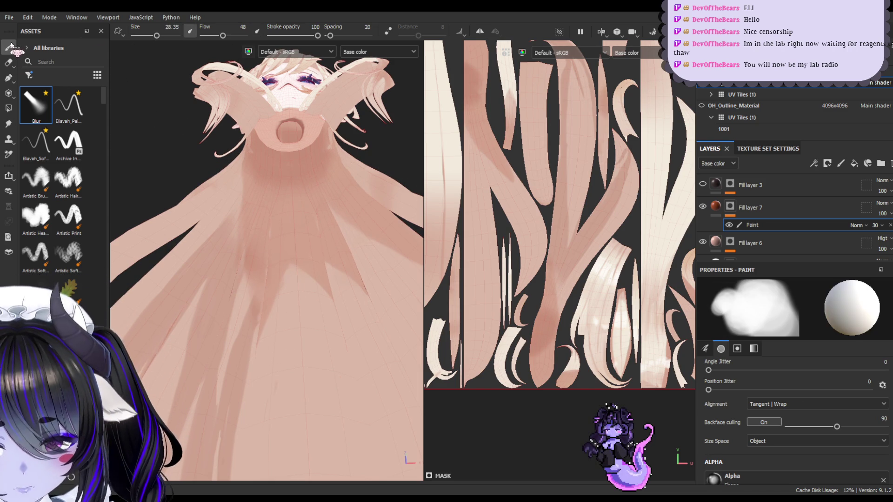
- Shrink the Blur brush to about 14 and soften shading along the left hair strands
mouse_move(325, 207)
alt+mouse_down()
mouse_move(315, 231)
mouse_move(339, 229)
mouse_move(333, 189)
mouse_move(329, 199)
mouse_move(349, 149)
mouse_move(335, 201)
alt+mouse_up()
key(bracketleft)
key(bracketleft)
key(bracketleft)
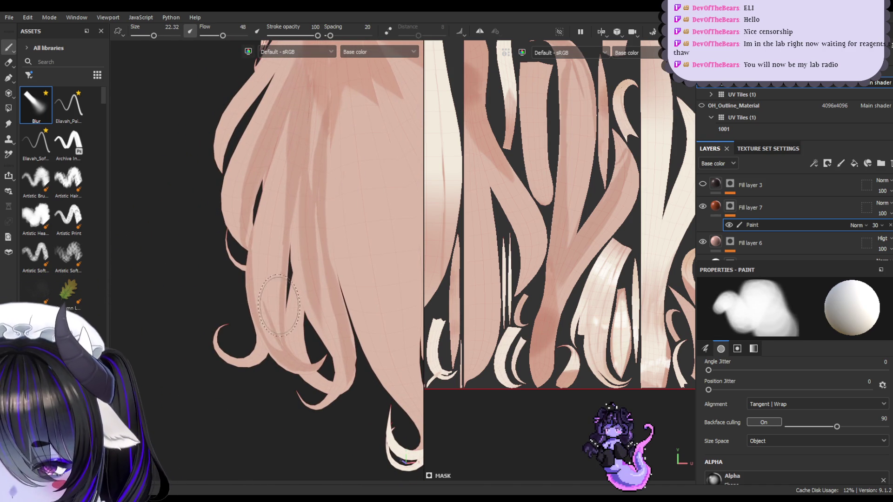
mouse_move(275, 304)
mouse_down()
mouse_move(271, 149)
mouse_move(290, 95)
mouse_move(277, 117)
mouse_move(276, 333)
mouse_move(274, 289)
mouse_up()
ctrl+right_drag(263, 284, 230, 329)
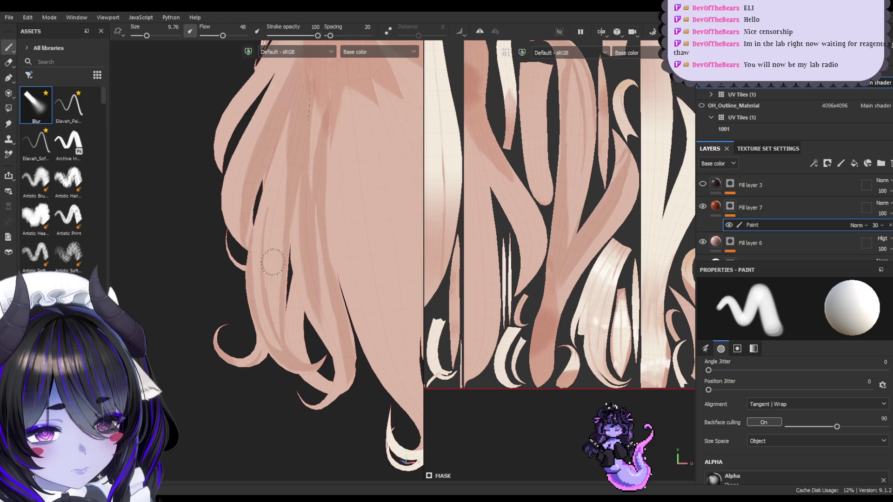
mouse_move(274, 280)
alt+mouse_down()
mouse_move(355, 409)
mouse_move(391, 411)
mouse_move(245, 393)
mouse_move(237, 363)
alt+mouse_up()
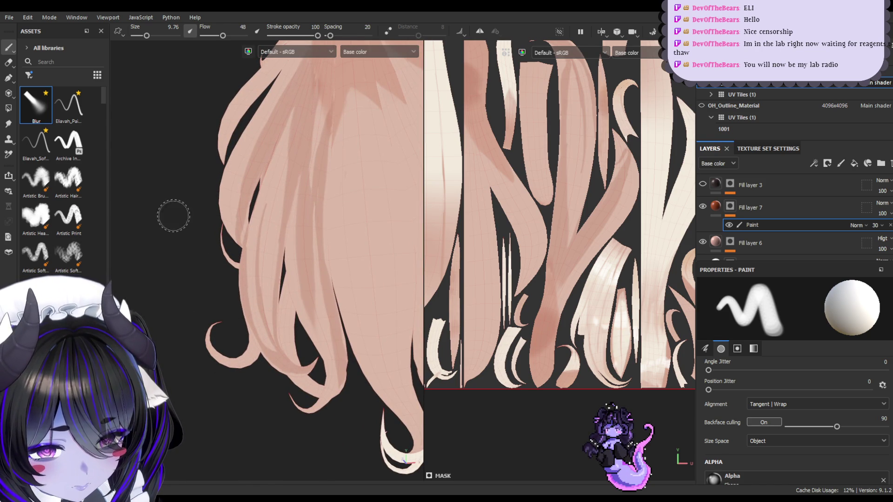
ctrl+right_drag(163, 200, 250, 353)
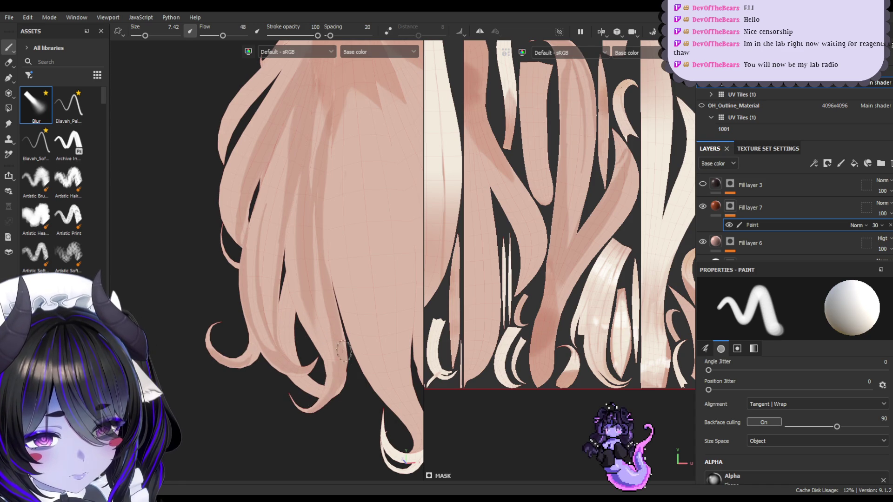
alt+drag(366, 375, 342, 373)
mouse_move(306, 416)
alt+mouse_down()
mouse_move(344, 402)
mouse_move(325, 361)
alt+mouse_up()
alt+drag(335, 407, 296, 322)
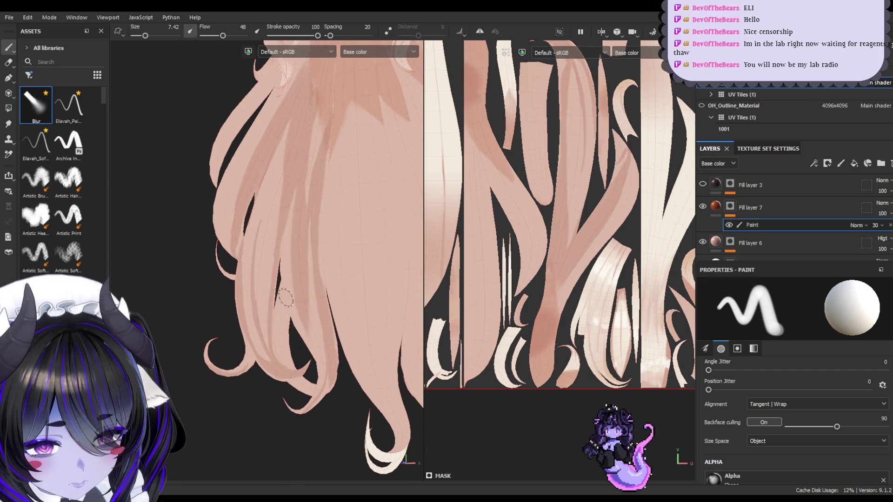
mouse_move(351, 320)
alt+mouse_down()
mouse_move(335, 358)
mouse_move(326, 347)
mouse_move(295, 359)
mouse_move(327, 277)
mouse_move(326, 310)
alt+mouse_up()
- Blend soft dark streaks down the central hair strands, finishing at brush size about 19
drag(276, 117, 276, 274)
drag(265, 134, 268, 293)
ctrl+right_drag(272, 127, 279, 127)
mouse_move(272, 127)
mouse_down()
mouse_move(259, 259)
mouse_move(273, 119)
mouse_move(293, 97)
mouse_up()
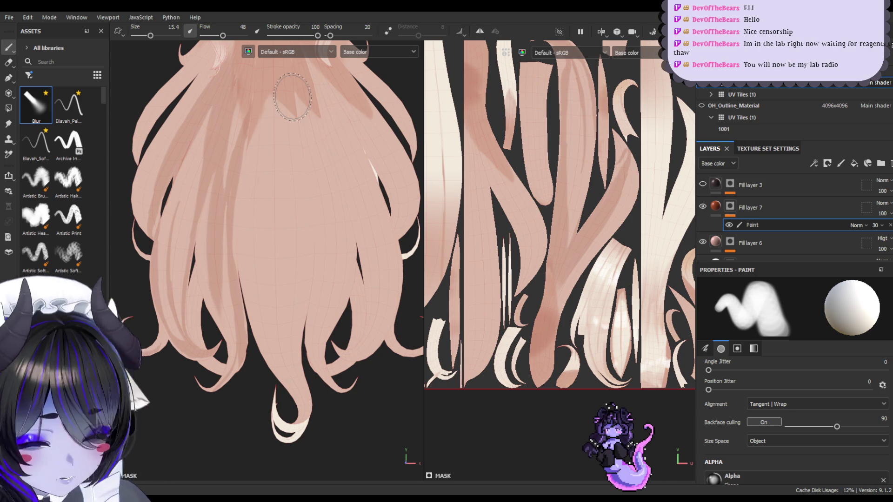
mouse_move(275, 114)
mouse_down()
mouse_move(269, 326)
mouse_move(279, 107)
mouse_move(265, 205)
mouse_move(271, 313)
mouse_move(264, 282)
mouse_move(274, 296)
mouse_move(272, 333)
mouse_move(306, 397)
mouse_move(263, 79)
mouse_move(286, 128)
mouse_move(256, 70)
mouse_move(291, 126)
mouse_move(272, 153)
mouse_move(274, 262)
mouse_move(282, 200)
mouse_move(281, 321)
mouse_move(293, 340)
mouse_move(297, 390)
mouse_move(307, 367)
mouse_move(270, 242)
mouse_move(279, 353)
mouse_move(249, 191)
mouse_move(270, 219)
mouse_move(273, 150)
mouse_move(258, 200)
mouse_move(275, 334)
mouse_up()
key(bracketright)
key(bracketleft)
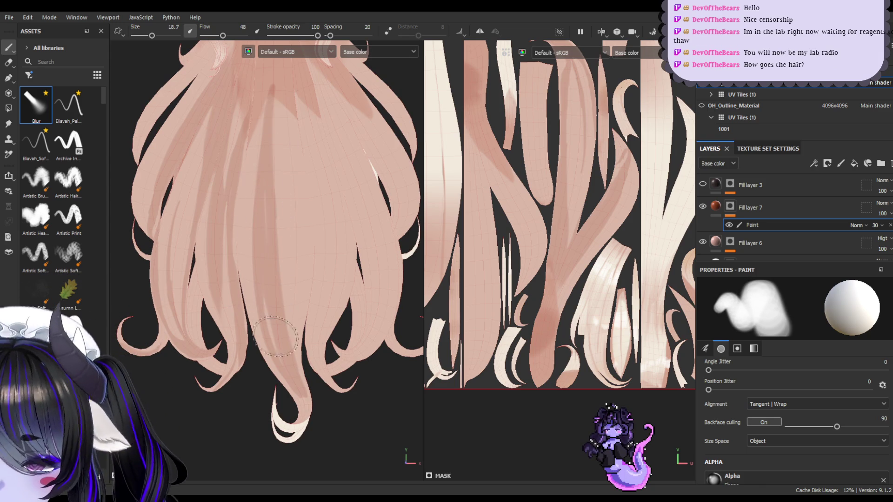
click(9, 64)
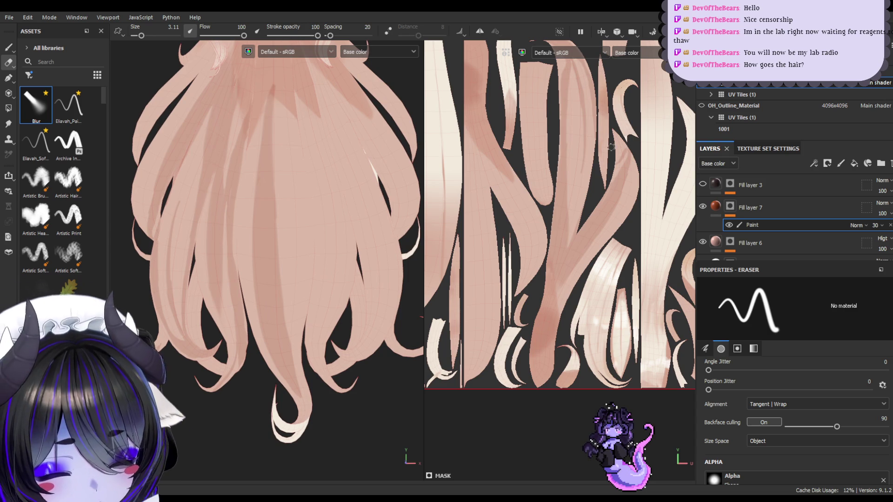
- Hide the outline mesh in the Texture Set List and reframe the model in a widened viewport
click(703, 106)
scroll(744, 109, down, 2)
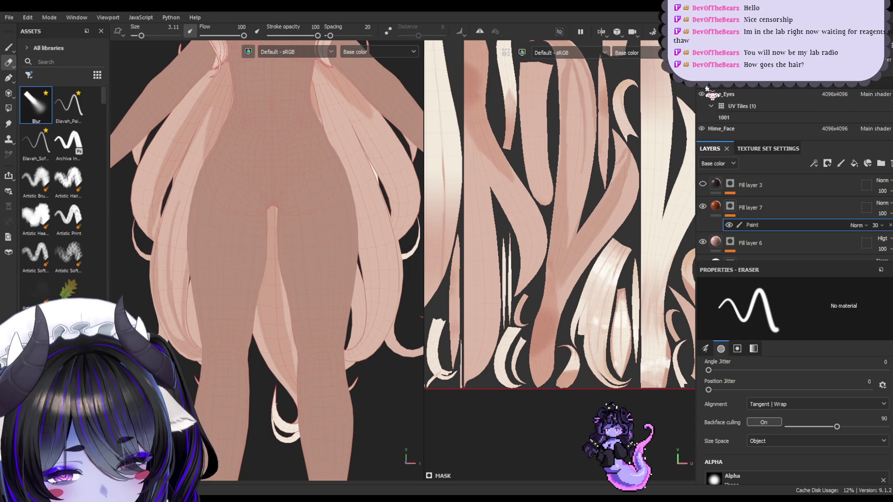
scroll(380, 157, down, 5)
scroll(344, 281, up, 3)
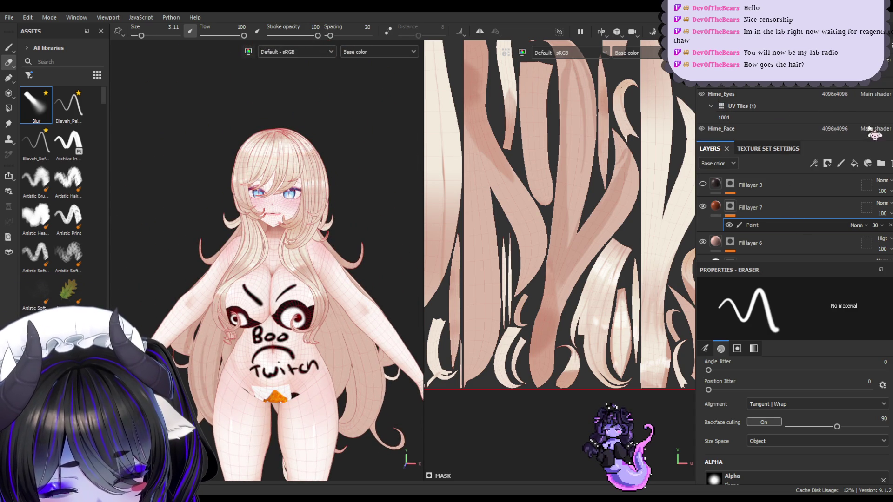
scroll(331, 201, up, 5)
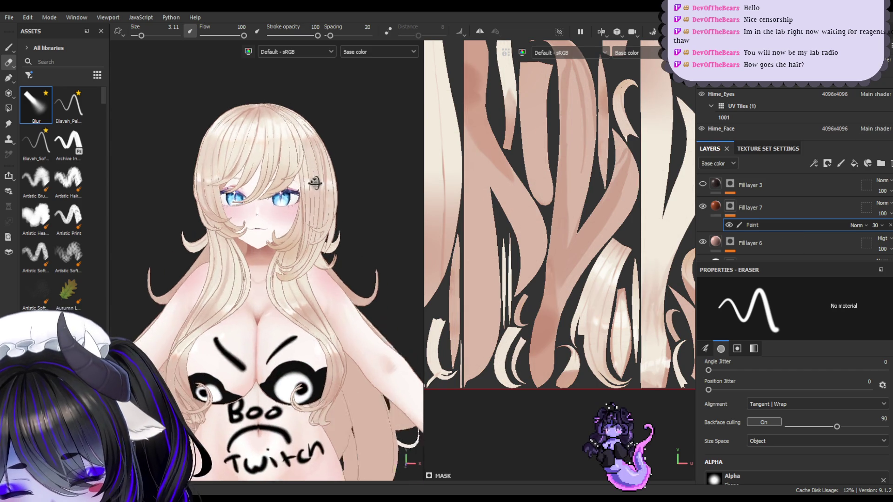
scroll(331, 201, down, 3)
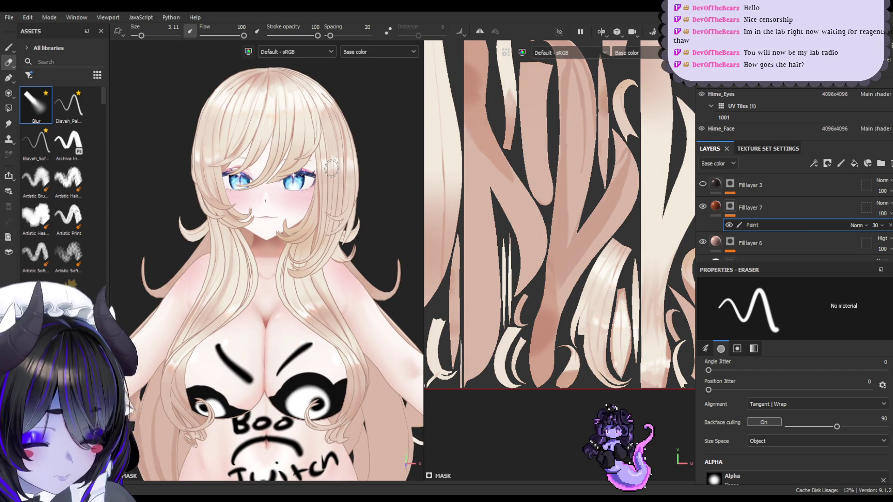
mouse_move(341, 167)
alt+mouse_down()
mouse_move(236, 176)
mouse_move(265, 170)
mouse_move(309, 186)
mouse_move(288, 167)
mouse_move(277, 184)
mouse_move(293, 183)
mouse_move(265, 176)
mouse_move(255, 186)
mouse_move(339, 167)
mouse_move(279, 185)
alt+mouse_up()
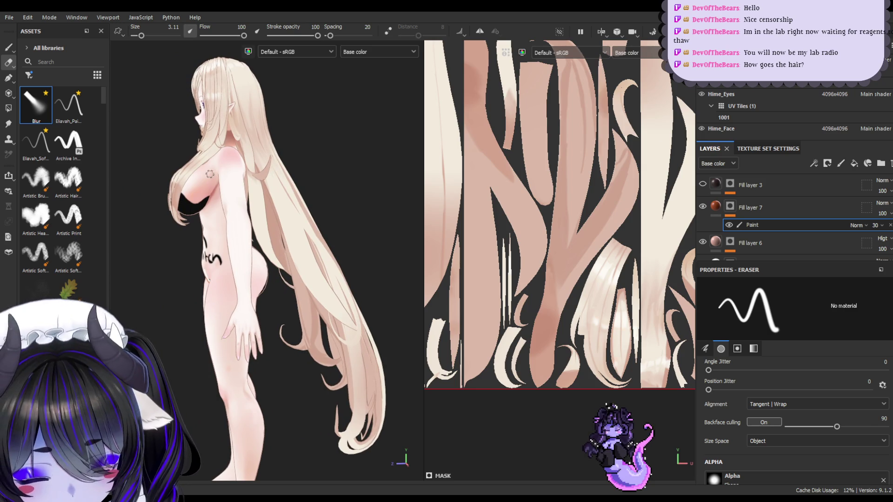
mouse_move(209, 173)
alt+mouse_down()
mouse_move(343, 169)
mouse_move(298, 192)
alt+mouse_up()
alt+middle_drag(286, 187, 290, 204)
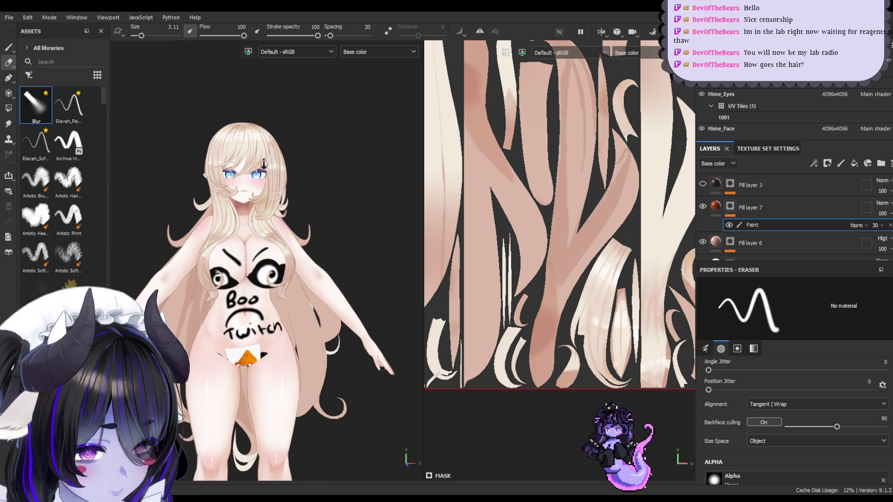
scroll(293, 239, up, 5)
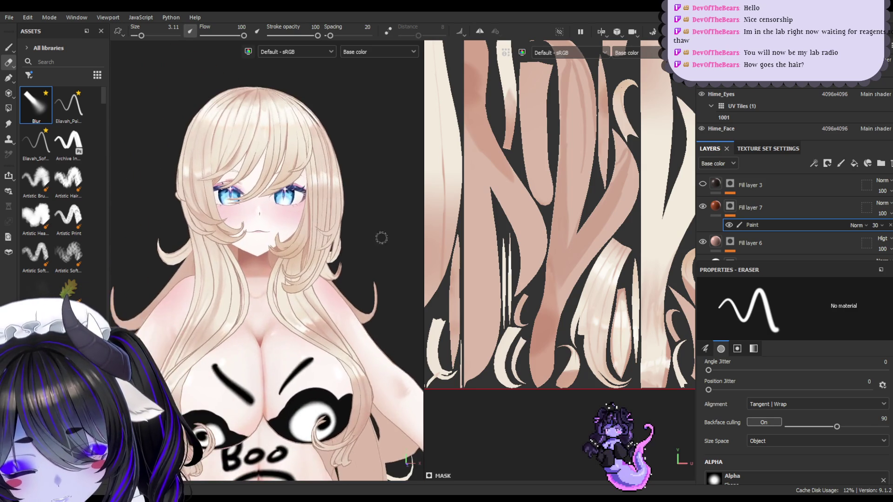
drag(425, 220, 688, 227)
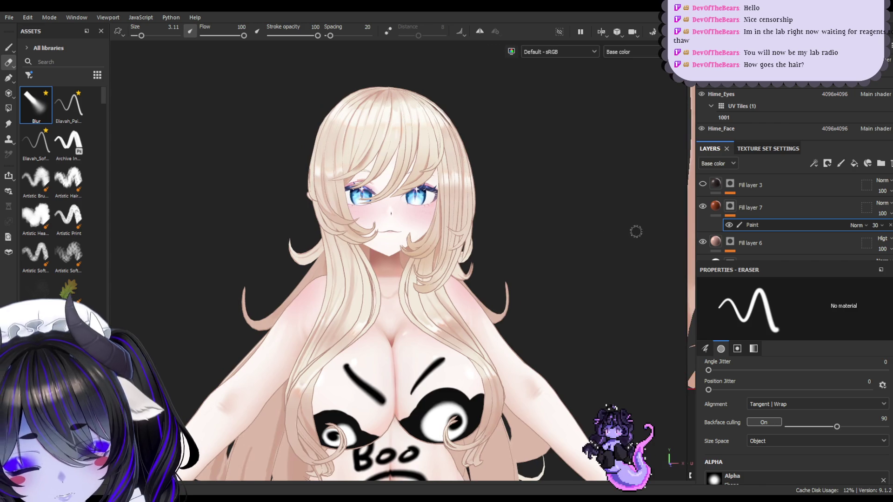
mouse_move(560, 258)
alt+mouse_down()
mouse_move(528, 235)
mouse_move(503, 243)
mouse_move(557, 235)
mouse_move(514, 241)
mouse_move(552, 249)
mouse_move(490, 247)
alt+mouse_up()
alt+middle_drag(516, 239, 501, 233)
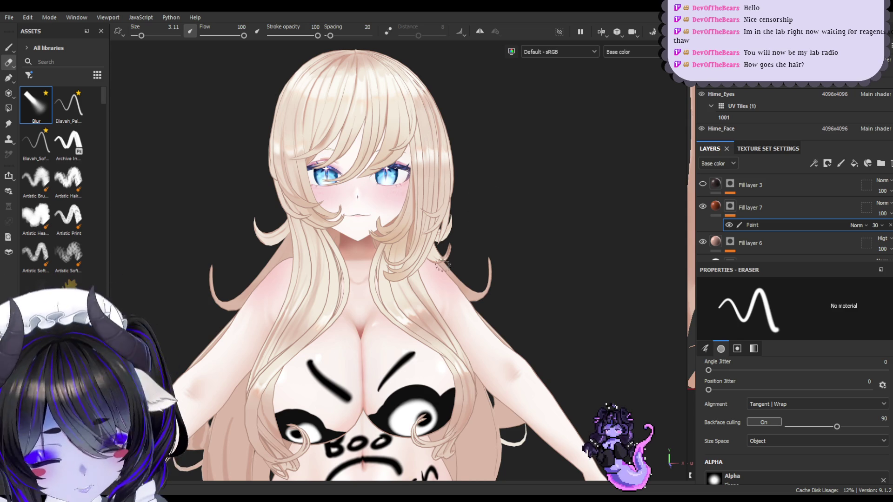
scroll(442, 267, down, 3)
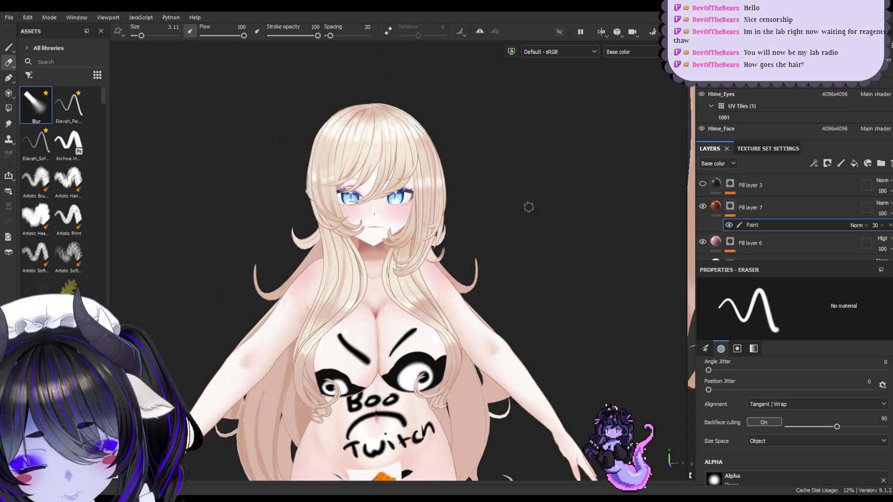
- Show the wireframe, switch to flat unlit display, and hide the body mesh so only hair remains
click(775, 224)
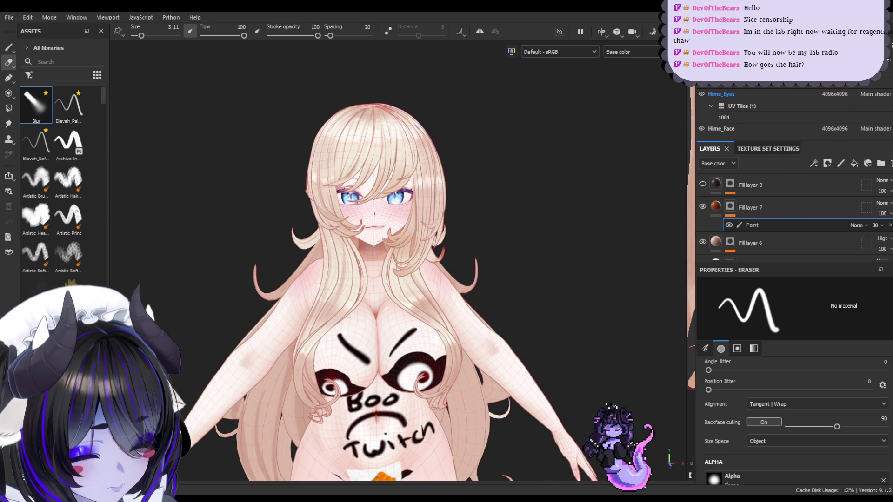
middle_drag(488, 231, 484, 92)
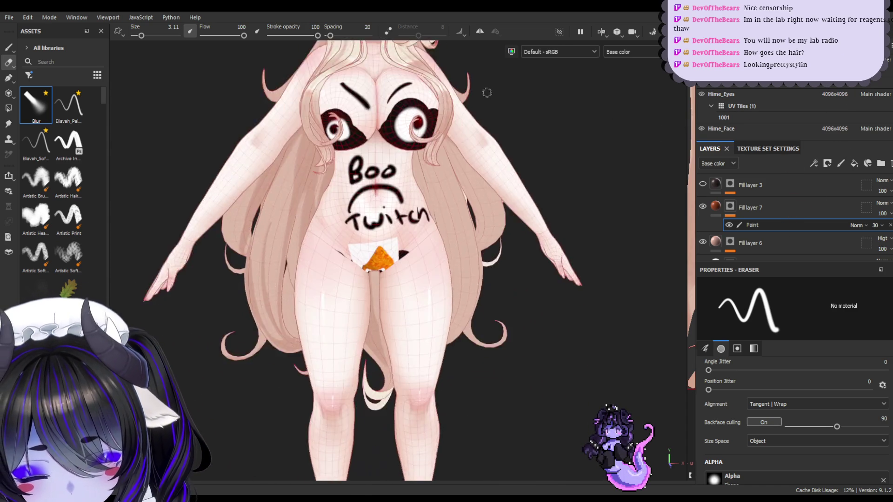
scroll(484, 91, up, 2)
key(c)
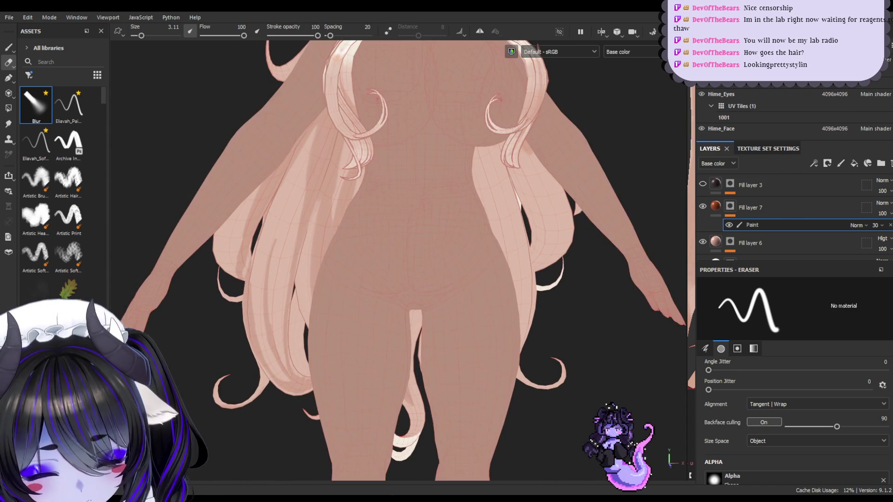
scroll(744, 105, up, 3)
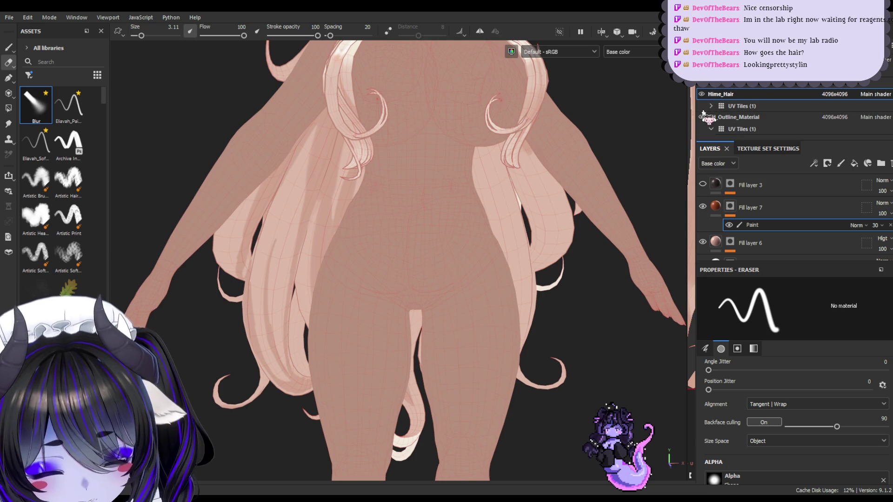
click(702, 116)
- With an enlarged Paint brush, paint and extend a darker streak down the central back-hair strand
mouse_move(390, 176)
alt+mouse_down()
mouse_move(455, 193)
mouse_move(469, 177)
mouse_move(469, 208)
alt+mouse_up()
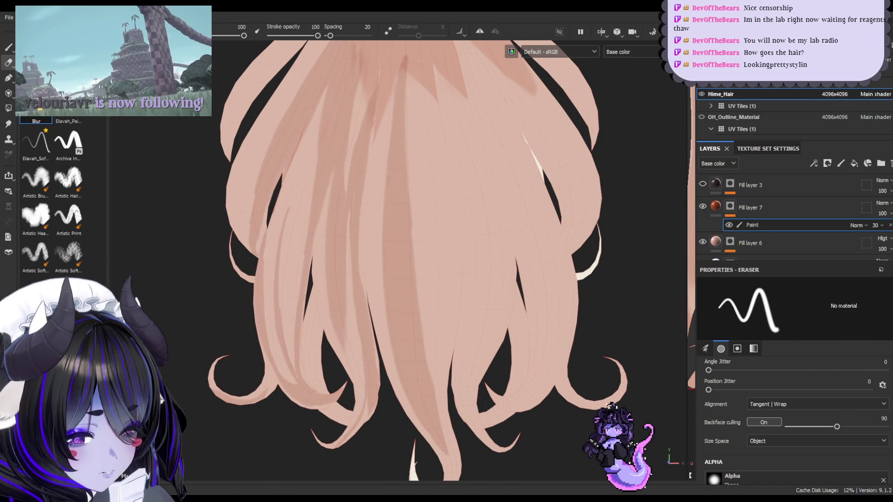
click(10, 48)
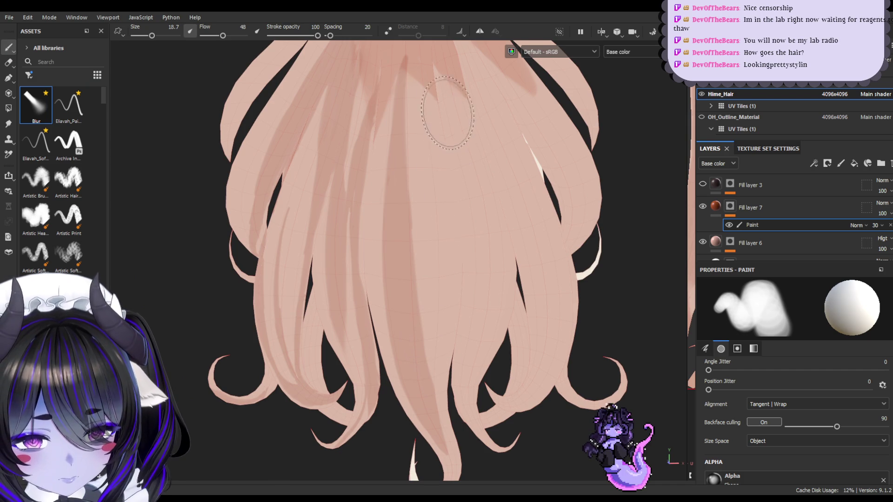
key(])
alt+drag(417, 395, 411, 360)
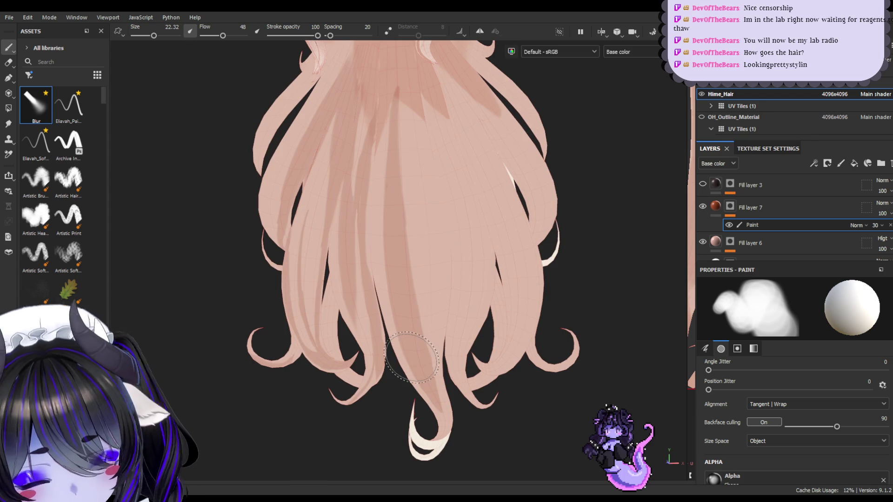
drag(443, 157, 430, 333)
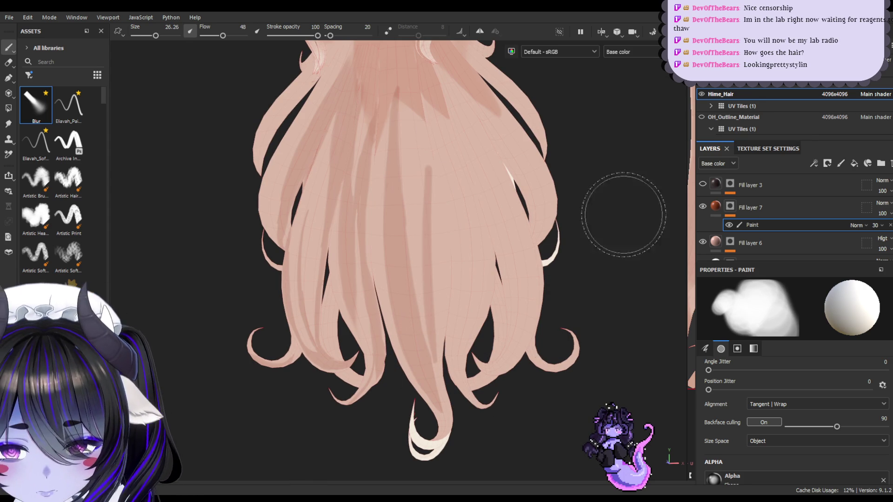
key(])
key(ctrl+z)
drag(429, 172, 422, 312)
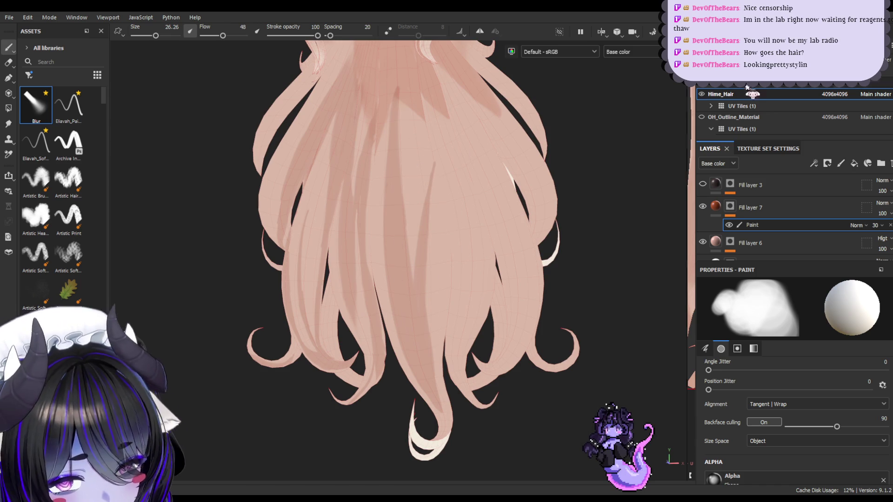
mouse_move(493, 302)
alt+mouse_down()
mouse_move(498, 315)
mouse_move(465, 260)
alt+mouse_up()
mouse_move(430, 206)
mouse_down()
mouse_move(428, 293)
mouse_move(438, 181)
mouse_move(445, 223)
mouse_move(436, 304)
mouse_move(449, 263)
mouse_move(456, 286)
mouse_move(449, 335)
mouse_move(447, 186)
mouse_move(449, 210)
mouse_move(463, 220)
mouse_move(466, 283)
mouse_move(438, 358)
mouse_move(450, 326)
mouse_move(454, 419)
mouse_move(435, 374)
mouse_move(458, 430)
mouse_move(418, 381)
mouse_move(451, 422)
mouse_move(440, 419)
mouse_up()
mouse_move(457, 262)
mouse_down()
mouse_move(455, 175)
mouse_move(452, 219)
mouse_move(444, 155)
mouse_move(448, 169)
mouse_up()
- Blur the darker streaks on the side and middle hair strands, alternating Eraser and soft Paint brush
click(9, 62)
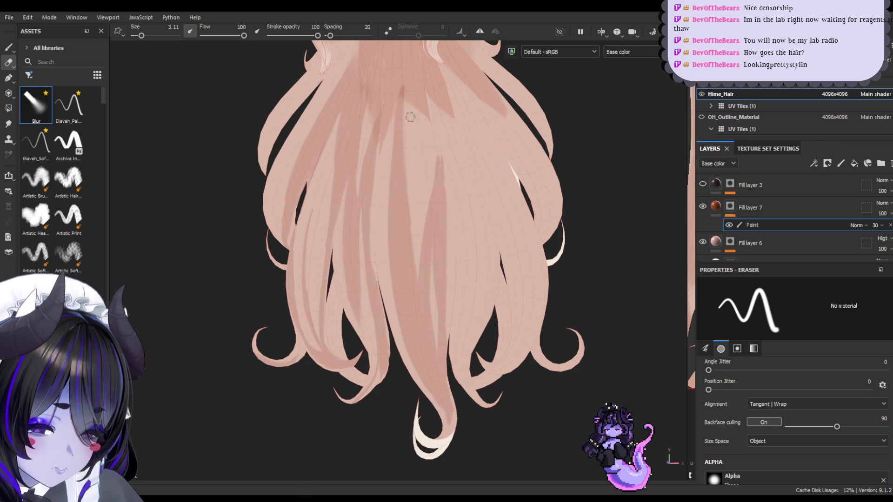
key(bracketright)
key(bracketright)
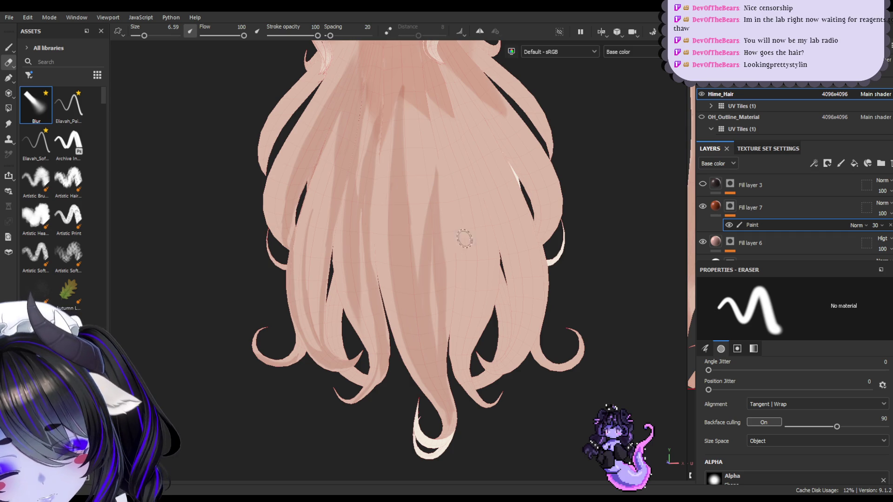
click(9, 47)
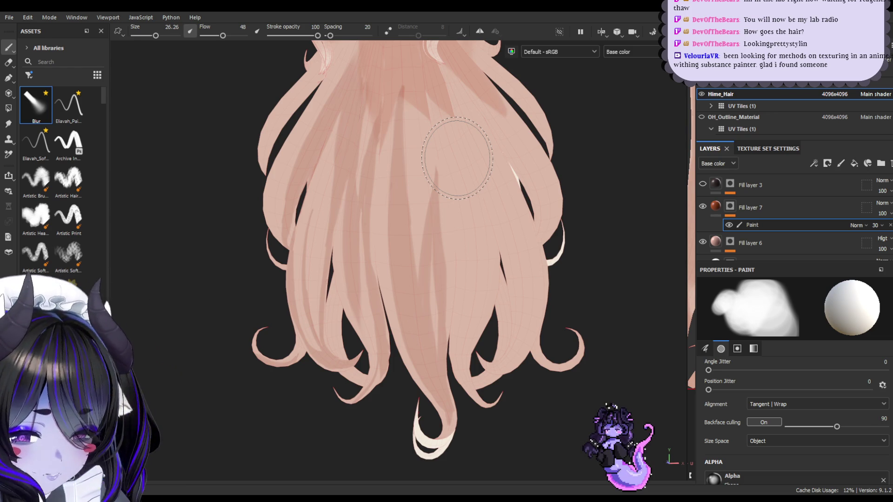
mouse_move(458, 159)
mouse_down()
mouse_move(446, 218)
mouse_move(458, 302)
mouse_move(436, 172)
mouse_move(456, 223)
mouse_move(442, 172)
mouse_move(446, 297)
mouse_up()
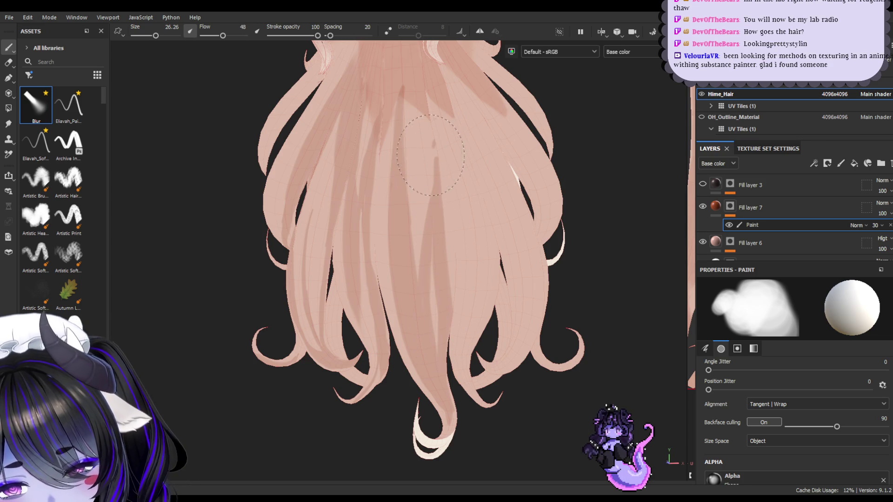
click(8, 59)
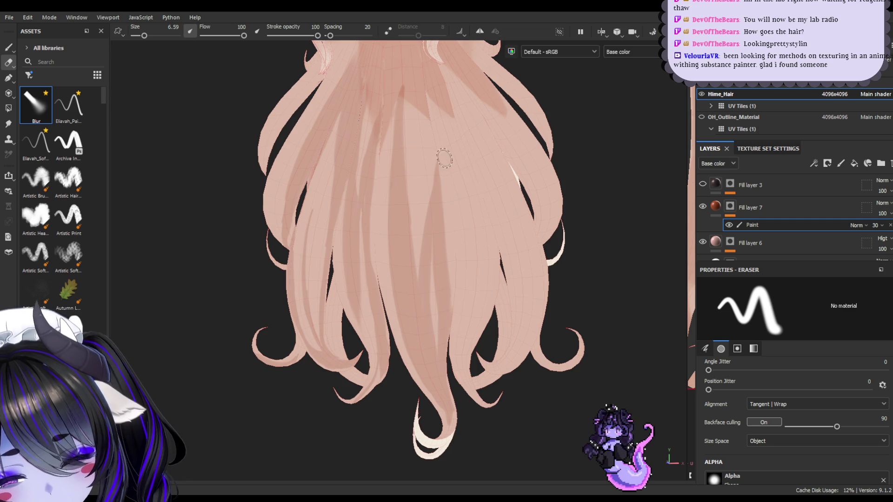
click(11, 48)
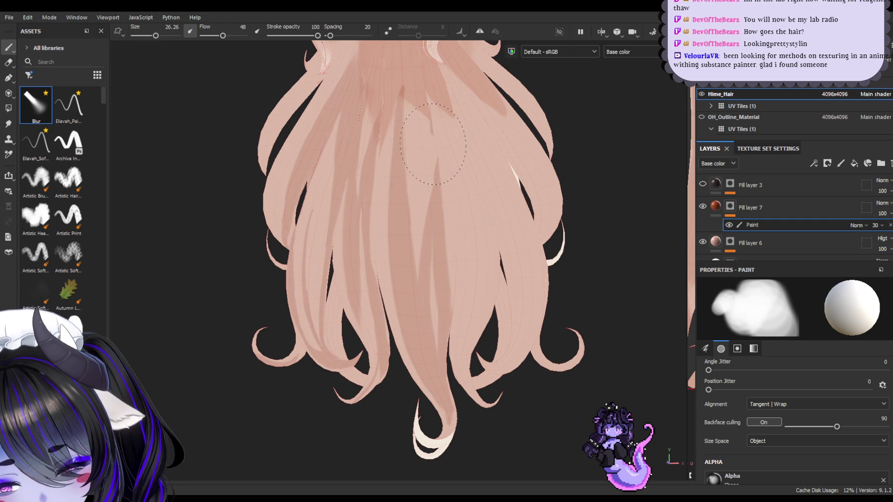
mouse_move(495, 235)
alt+mouse_down()
mouse_move(505, 242)
mouse_move(510, 234)
mouse_move(448, 170)
mouse_move(454, 175)
mouse_move(443, 189)
mouse_move(447, 126)
mouse_move(464, 171)
mouse_move(456, 121)
mouse_move(466, 123)
mouse_move(447, 201)
mouse_move(452, 139)
mouse_move(454, 168)
mouse_move(482, 115)
alt+mouse_up()
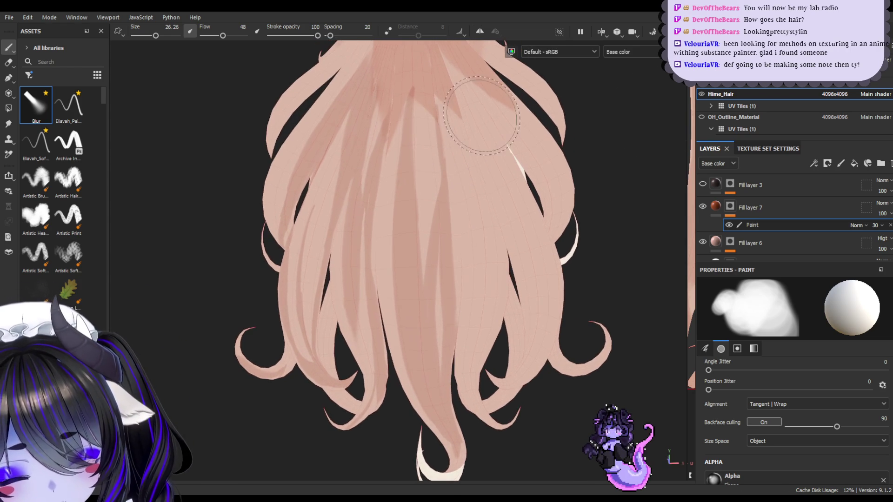
mouse_move(484, 326)
alt+mouse_down()
mouse_move(514, 295)
mouse_move(466, 363)
alt+mouse_up()
mouse_move(487, 246)
mouse_down()
mouse_move(479, 160)
mouse_move(486, 169)
mouse_move(480, 326)
mouse_move(465, 307)
mouse_move(484, 223)
mouse_move(494, 230)
mouse_move(491, 195)
mouse_move(460, 382)
mouse_up()
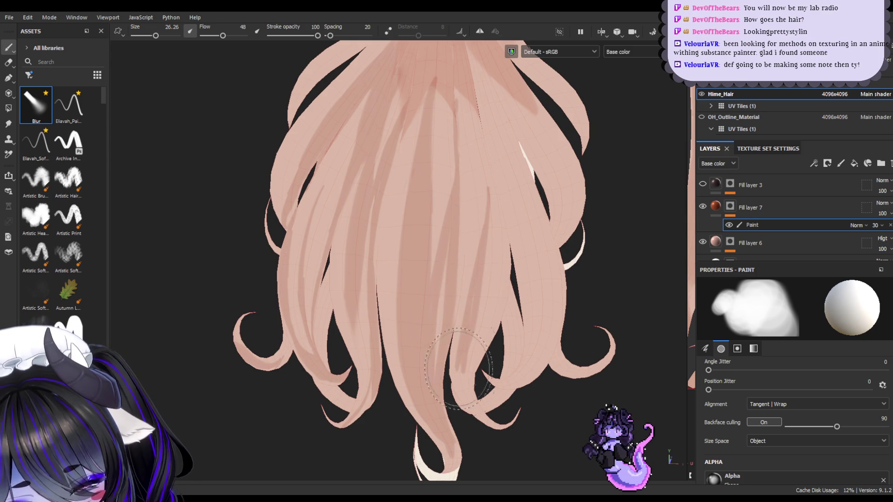
alt+drag(465, 279, 508, 192)
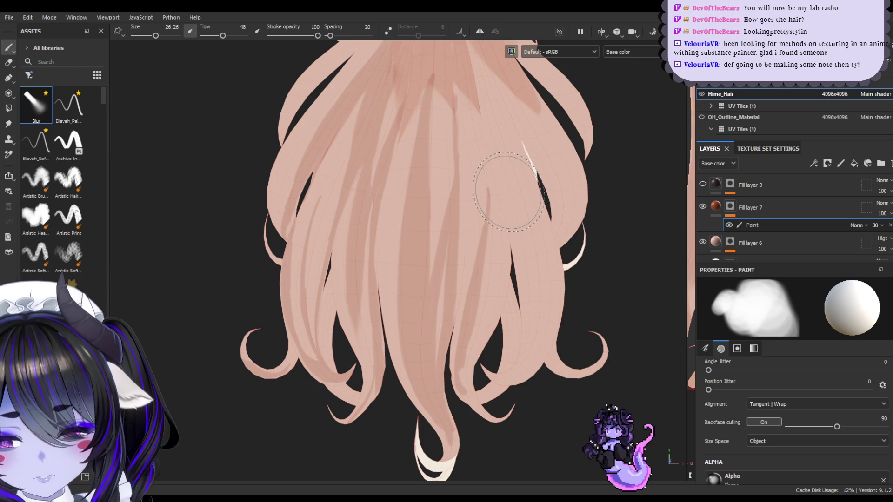
click(716, 206)
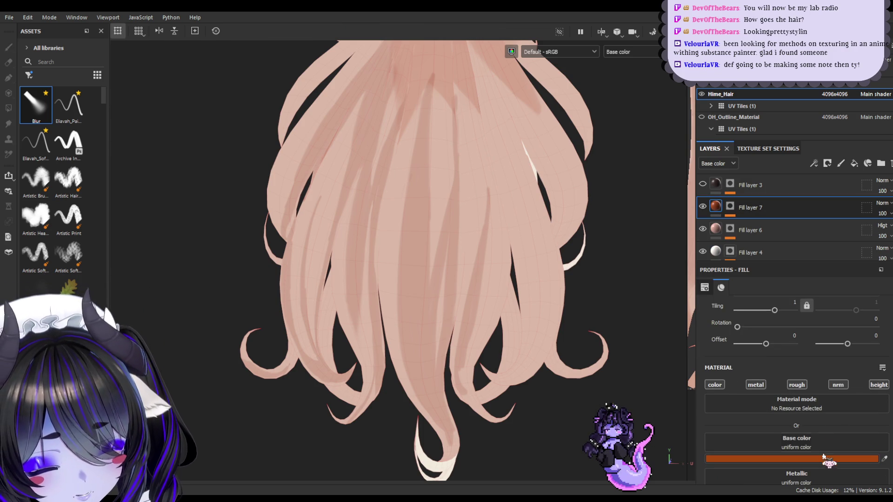
key(ctrl+z)
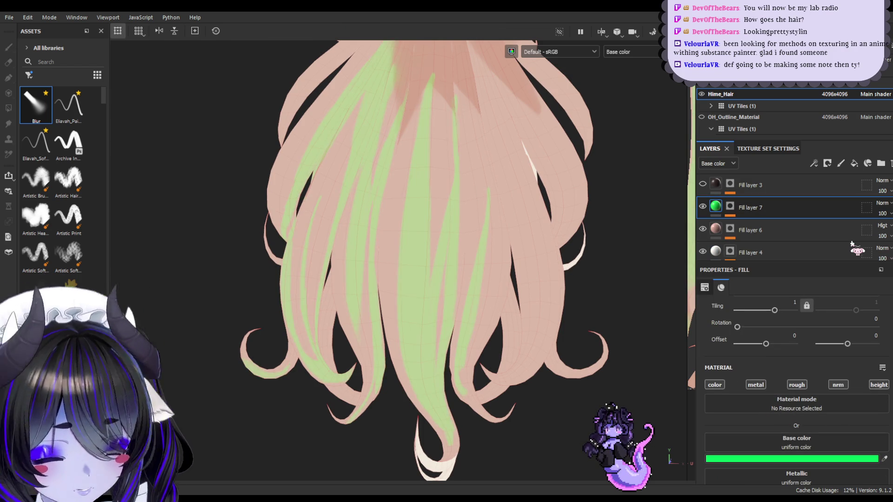
key(ctrl+y)
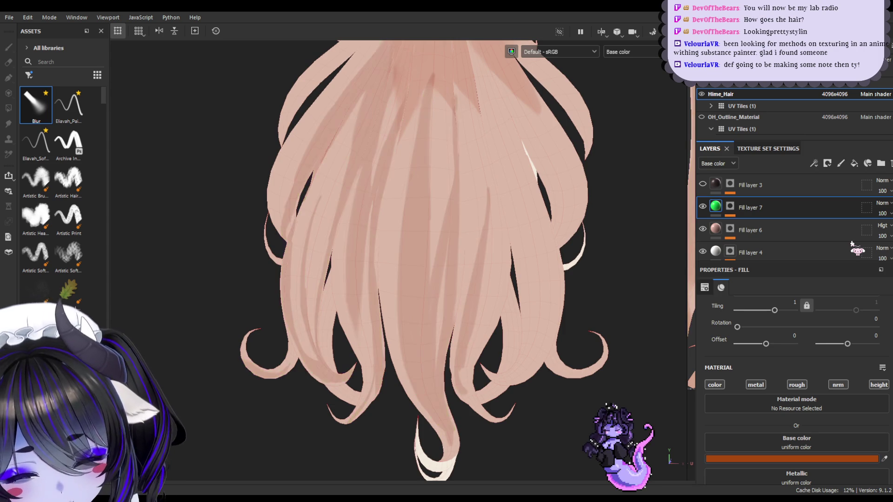
key(ctrl+y)
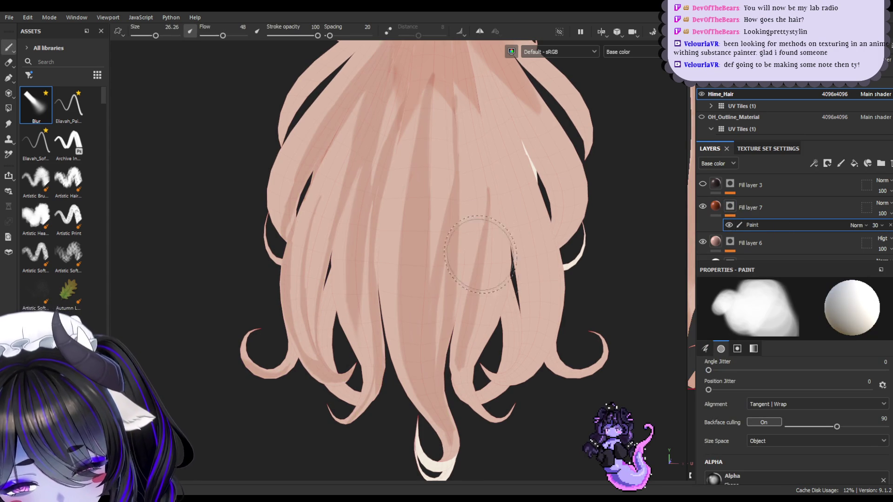
- Shrink the brush to about 12 and touch up shading on the lower hair strands with paint and eraser
mouse_move(484, 335)
alt+mouse_down()
mouse_move(521, 209)
mouse_move(523, 233)
alt+mouse_up()
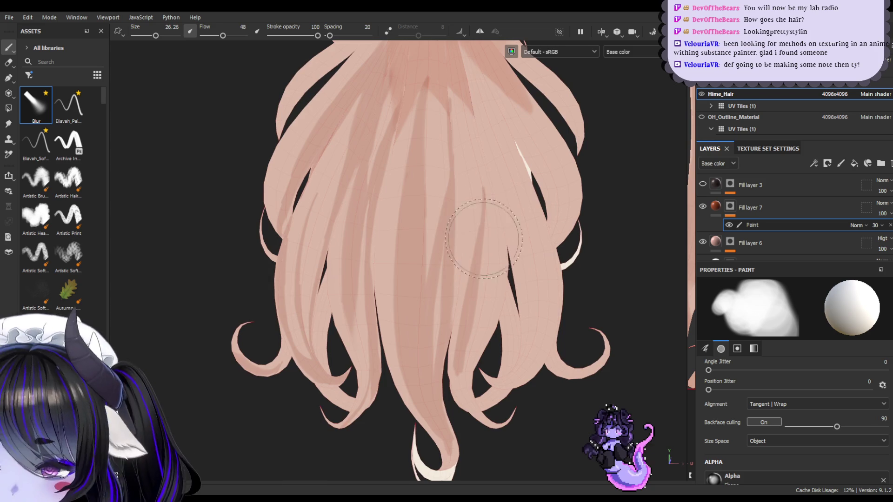
ctrl+right_drag(463, 229, 462, 155)
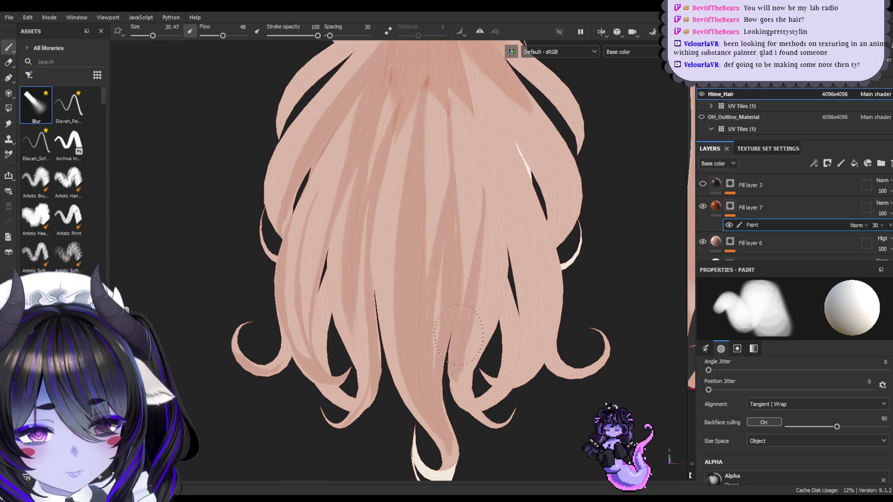
mouse_move(551, 242)
alt+mouse_down()
mouse_move(552, 302)
mouse_move(540, 213)
mouse_move(566, 305)
alt+mouse_up()
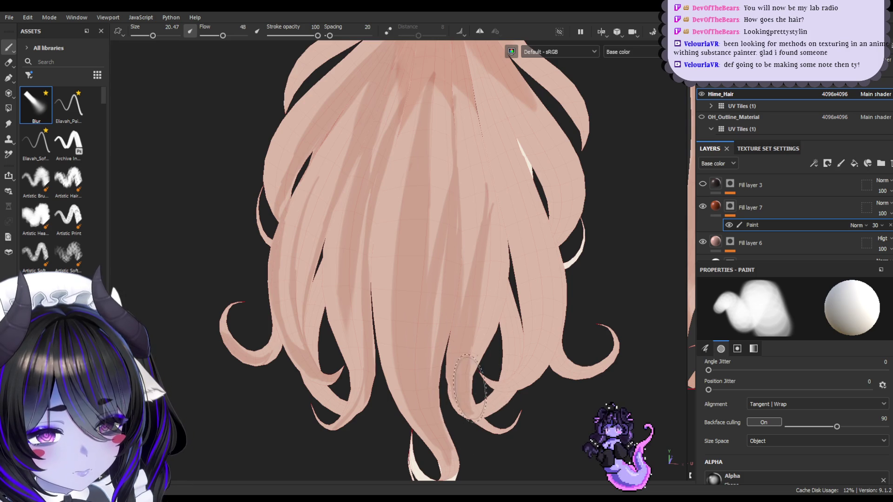
mouse_move(504, 305)
alt+mouse_down()
mouse_move(478, 210)
mouse_move(474, 295)
mouse_move(443, 331)
mouse_move(474, 355)
alt+mouse_up()
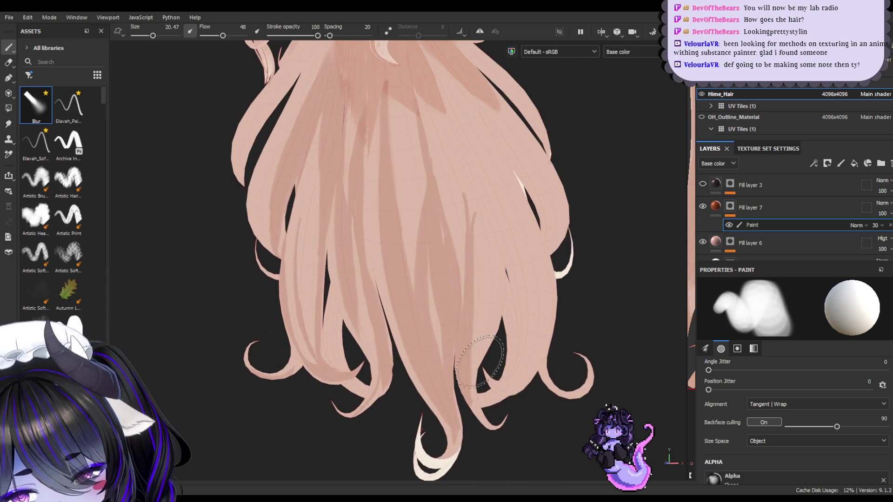
mouse_move(478, 396)
ctrl+right_down()
mouse_move(458, 396)
mouse_move(482, 393)
ctrl+right_up()
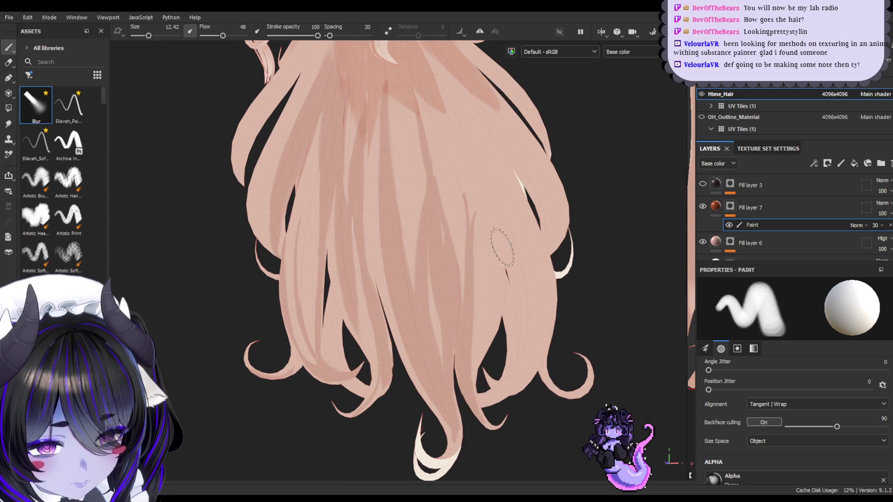
alt+drag(490, 295, 560, 275)
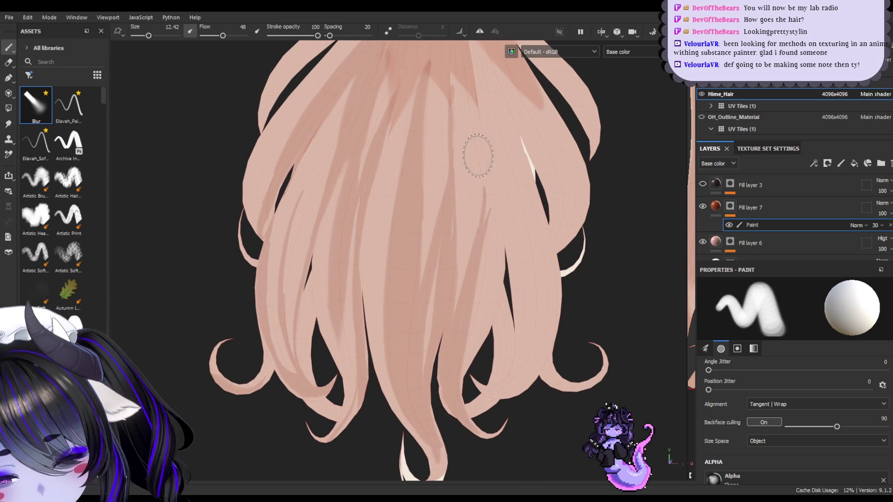
key(e)
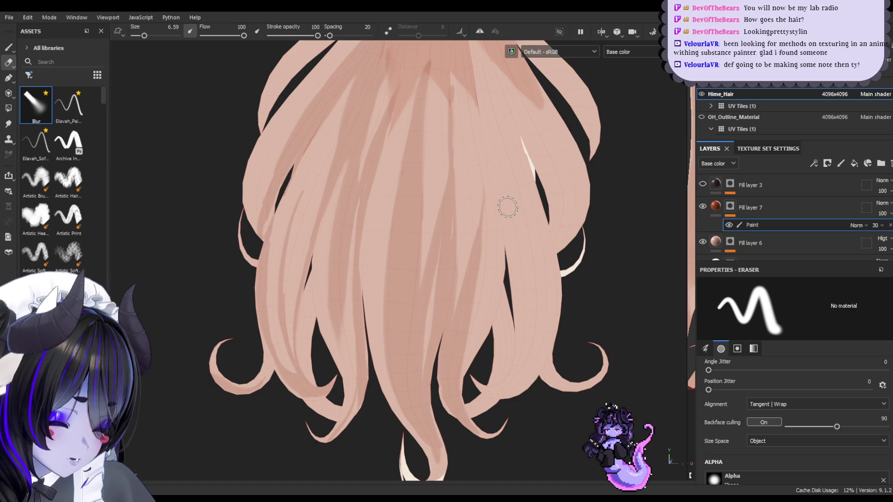
click(13, 48)
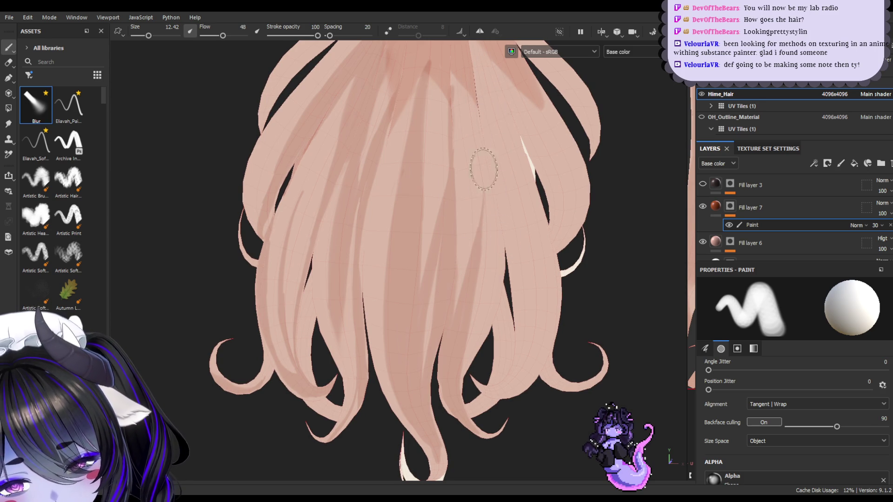
mouse_move(553, 354)
alt+mouse_down()
mouse_move(514, 399)
mouse_move(532, 393)
mouse_move(442, 421)
mouse_move(504, 361)
mouse_move(460, 371)
mouse_move(574, 344)
mouse_move(478, 337)
mouse_move(470, 365)
alt+mouse_up()
- Frame the whole character, shrink the brush, and show the UV texture view beside the 3D view
key(f)
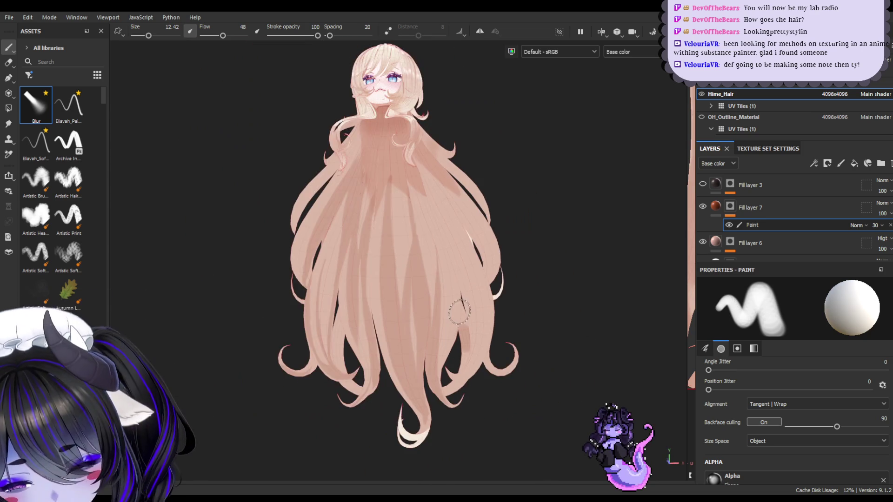
scroll(459, 316, up, 5)
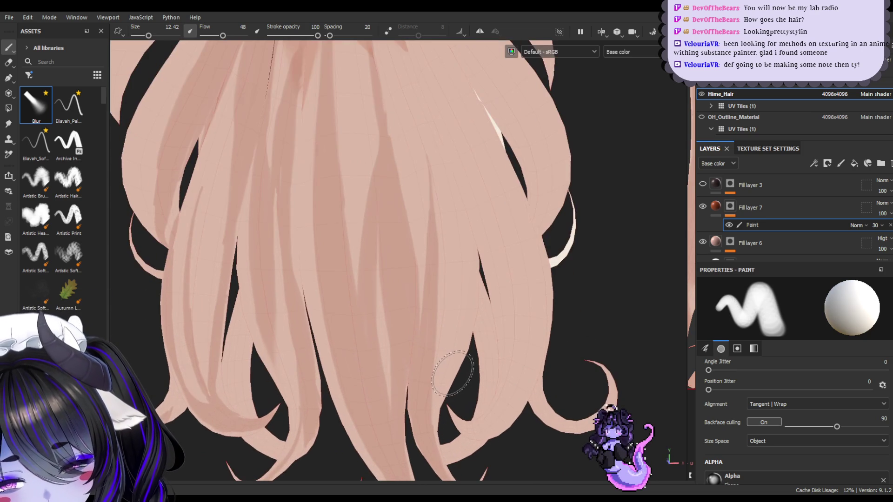
key(bracketleft)
key(bracketleft)
key(bracketleft)
key(bracketleft)
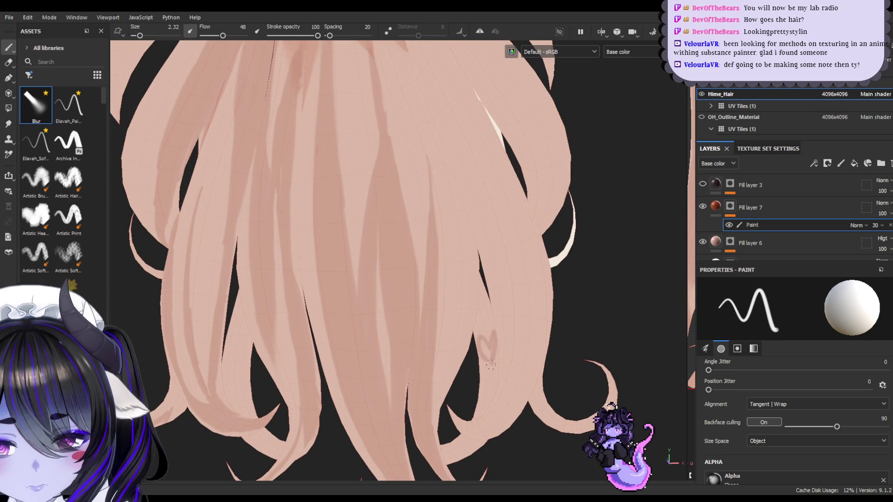
scroll(444, 294, down, 2)
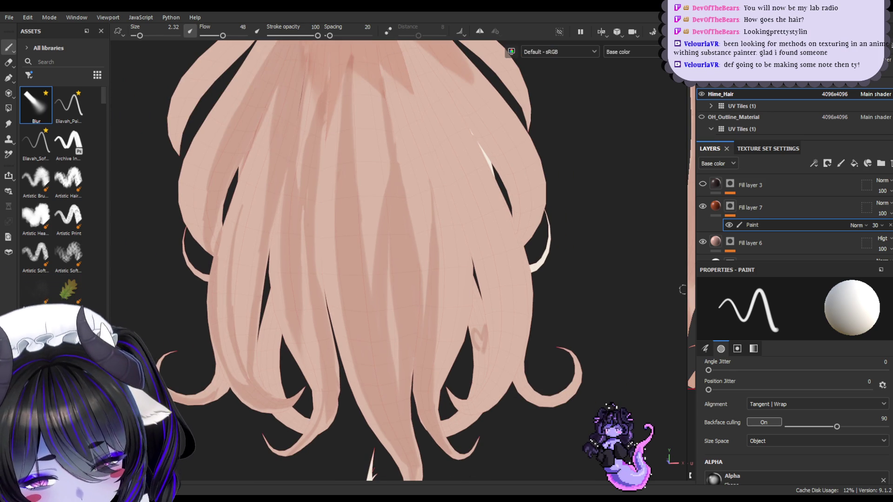
key(F1)
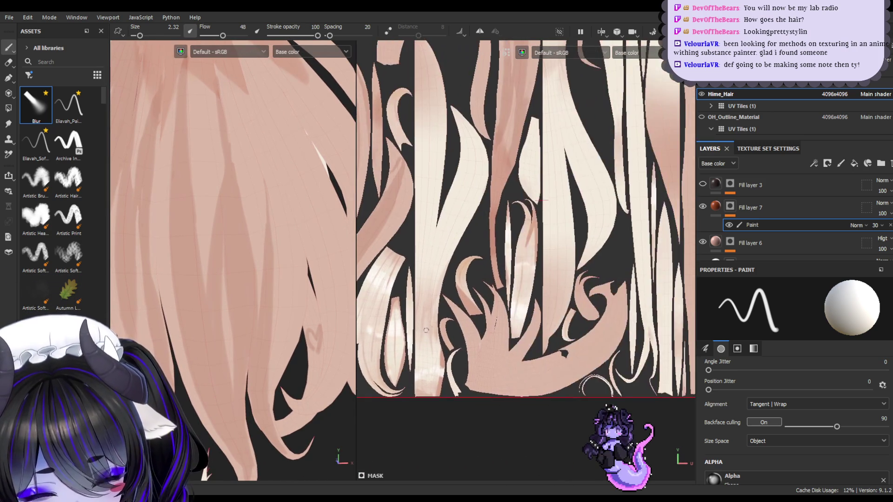
mouse_move(561, 296)
middle_down()
mouse_move(512, 335)
mouse_move(510, 326)
middle_up()
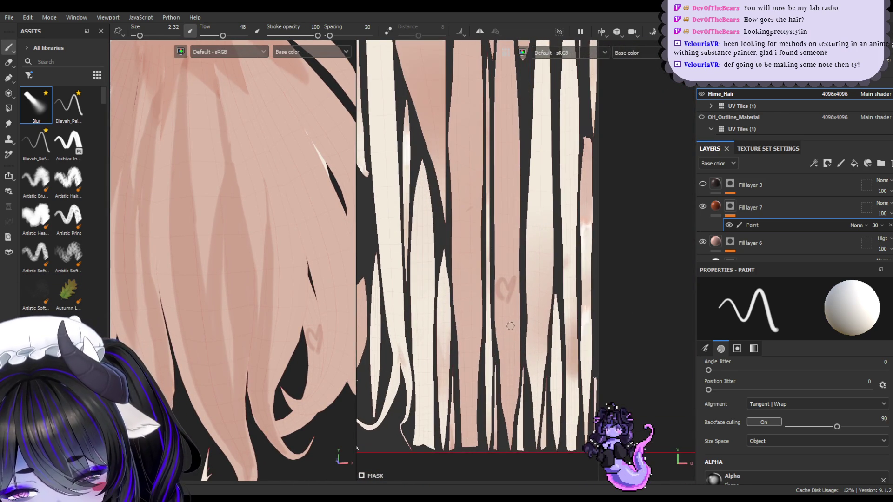
mouse_move(313, 299)
alt+right_down()
mouse_move(295, 325)
mouse_move(305, 327)
alt+right_up()
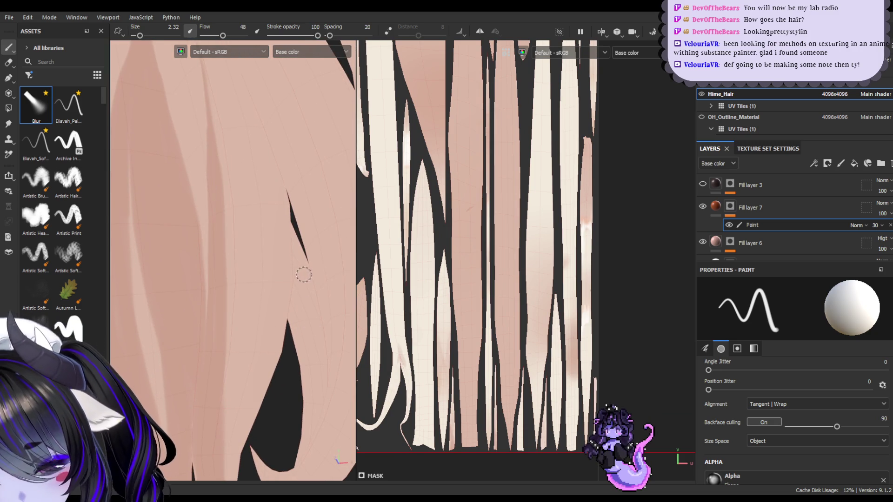
- Test shading strokes on the hair, undo them, then set brush alignment to UV at size 5.4
drag(304, 277, 297, 290)
key(ctrl+z)
mouse_move(494, 307)
mouse_down()
mouse_move(521, 259)
mouse_move(494, 276)
mouse_up()
key(ctrl+z)
drag(296, 326, 300, 257)
key(ctrl+z)
drag(298, 320, 296, 251)
drag(515, 232, 495, 276)
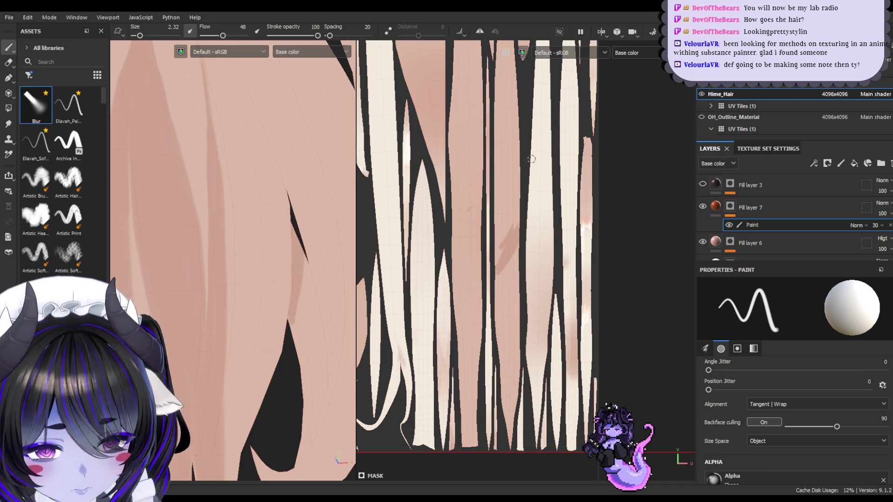
key(bracketright)
key(bracketright)
key(bracketright)
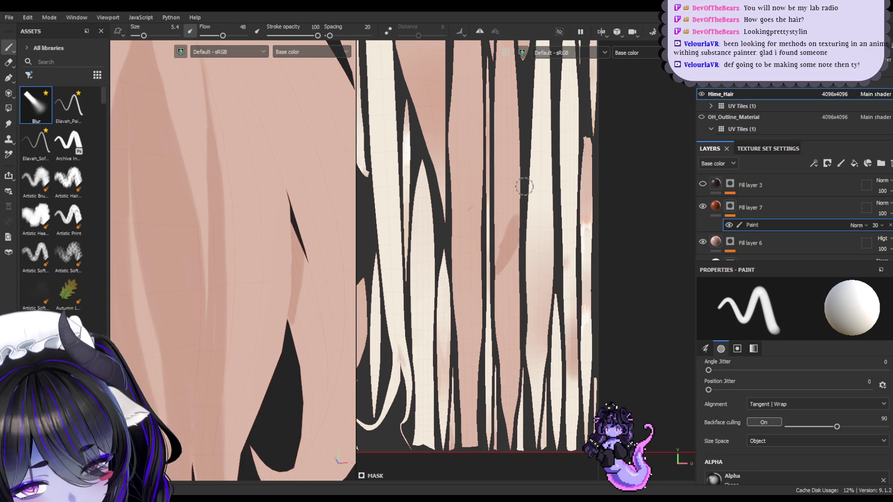
key(ctrl+z)
click(797, 408)
click(781, 423)
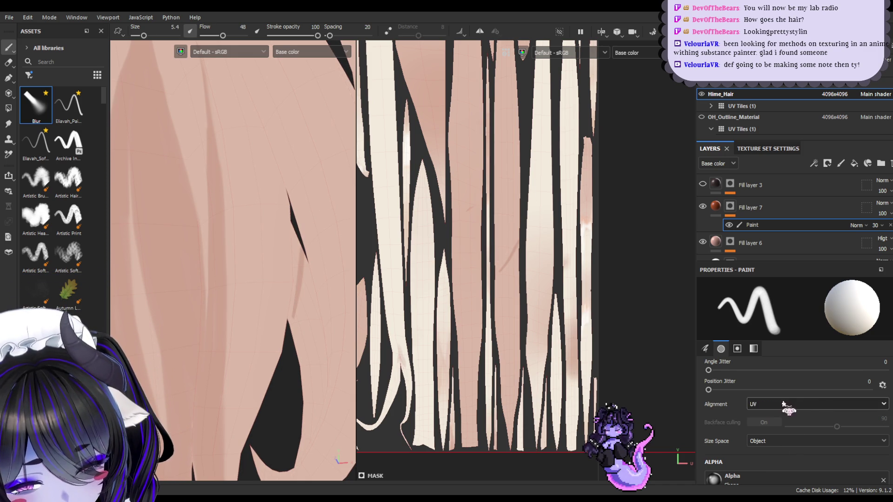
- Paint darker brown diagonal shading strokes along the hair strips in the UV view
mouse_move(496, 270)
mouse_down()
mouse_move(514, 220)
mouse_move(511, 179)
mouse_up()
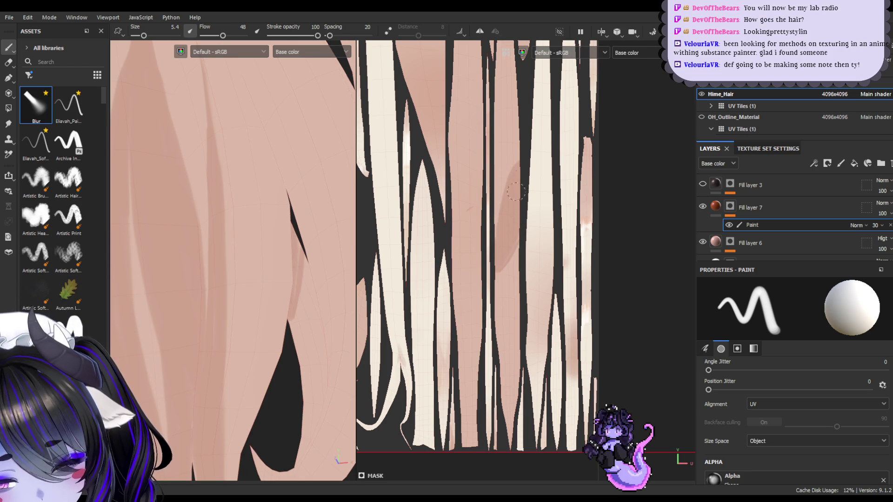
mouse_move(293, 349)
alt+mouse_down()
mouse_move(265, 383)
mouse_move(307, 335)
mouse_move(299, 375)
mouse_move(265, 363)
mouse_move(250, 383)
mouse_move(230, 371)
alt+mouse_up()
alt+right_drag(229, 371, 289, 376)
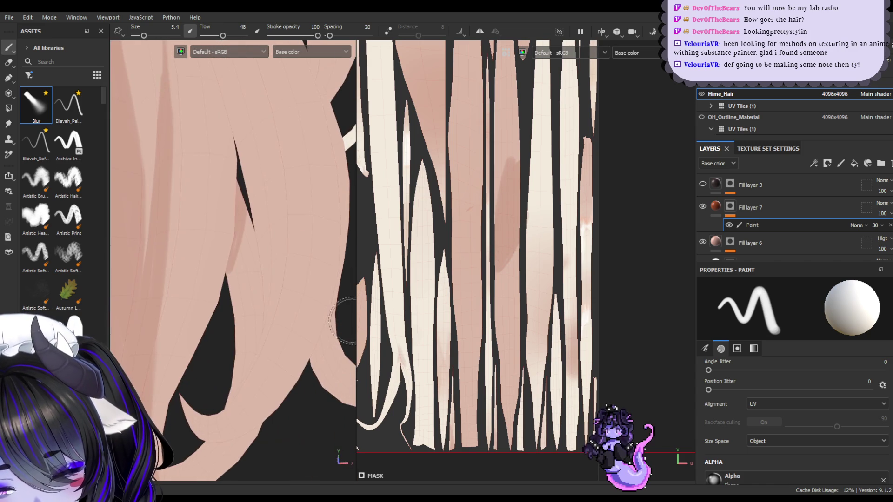
alt+right_drag(496, 159, 518, 261)
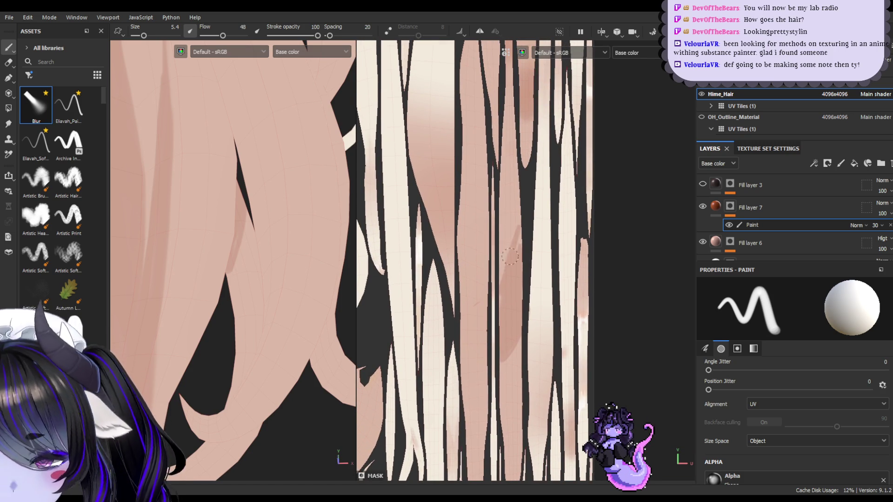
drag(508, 273, 505, 260)
drag(518, 219, 507, 248)
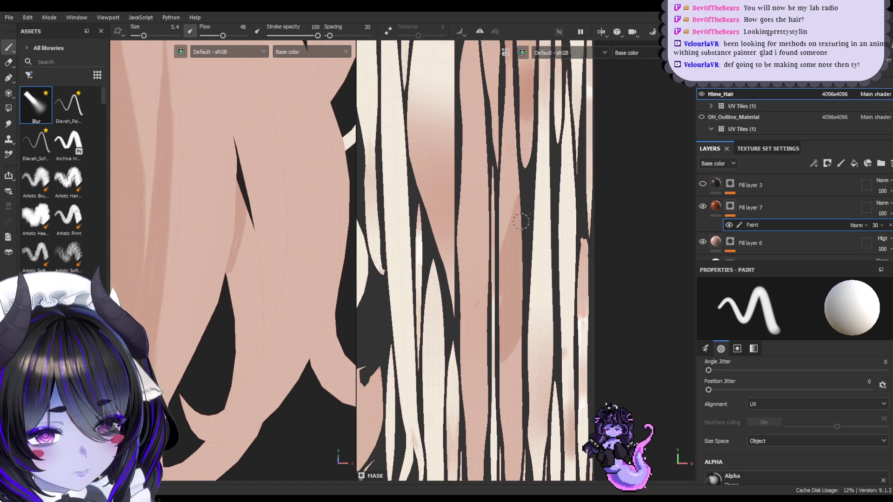
- Touch up the strokes with the Eraser at size 6.59, then return to the Paint brush at 5.4
mouse_move(243, 230)
alt+mouse_down()
mouse_move(289, 249)
mouse_move(279, 264)
alt+mouse_up()
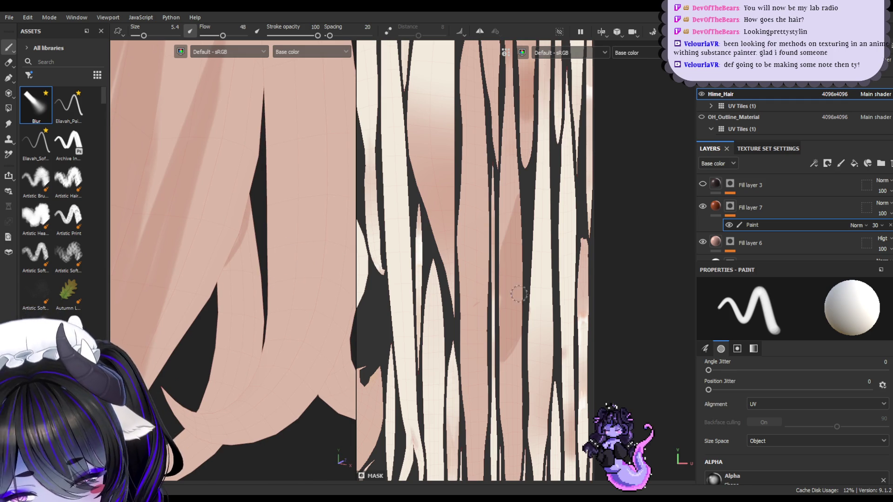
alt+drag(285, 344, 276, 334)
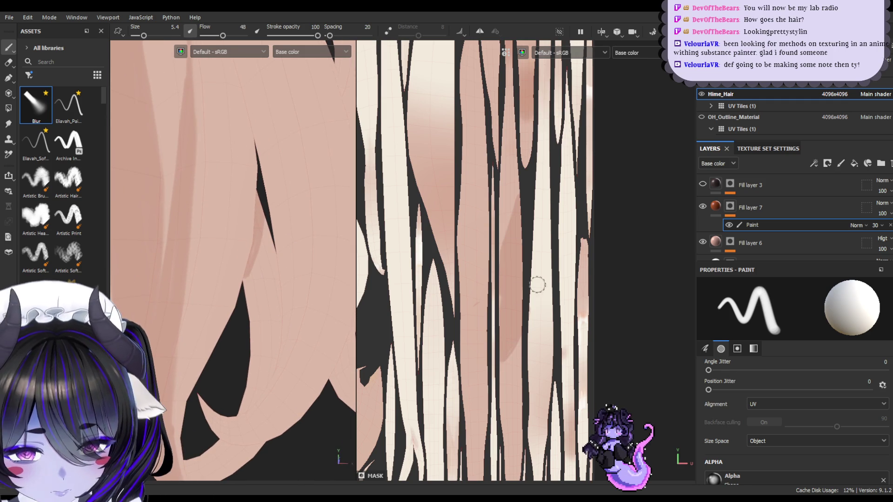
click(8, 62)
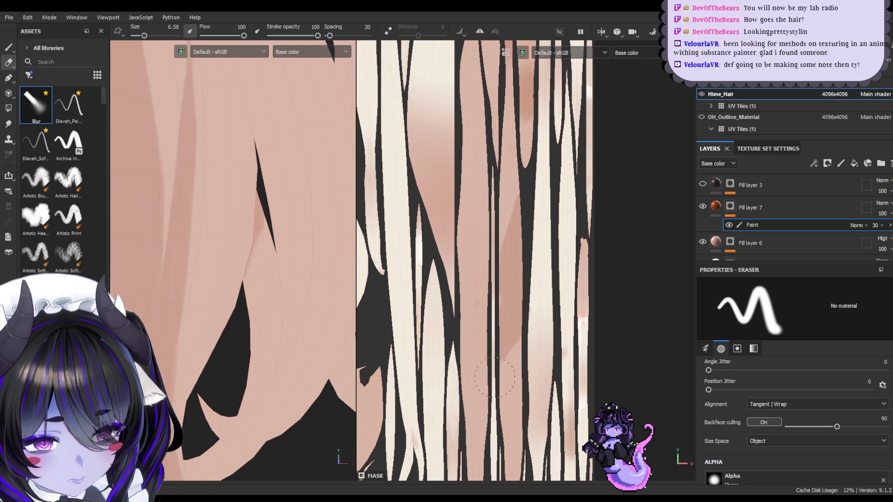
mouse_move(535, 369)
alt+mouse_down()
mouse_move(530, 355)
mouse_move(549, 345)
mouse_move(521, 327)
alt+mouse_up()
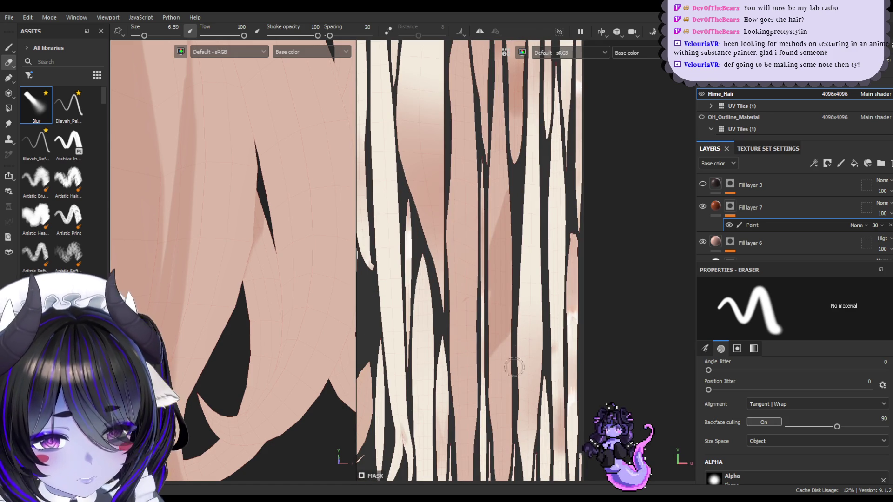
click(9, 48)
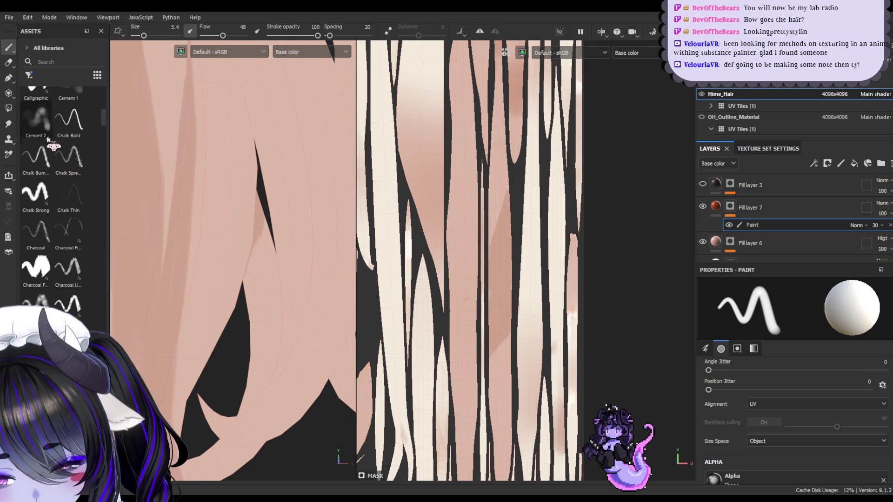
- Orbit to the hair crown, set brush size 1.26 at flow 48, and pan the UV view to the straight strips
scroll(294, 247, down, 5)
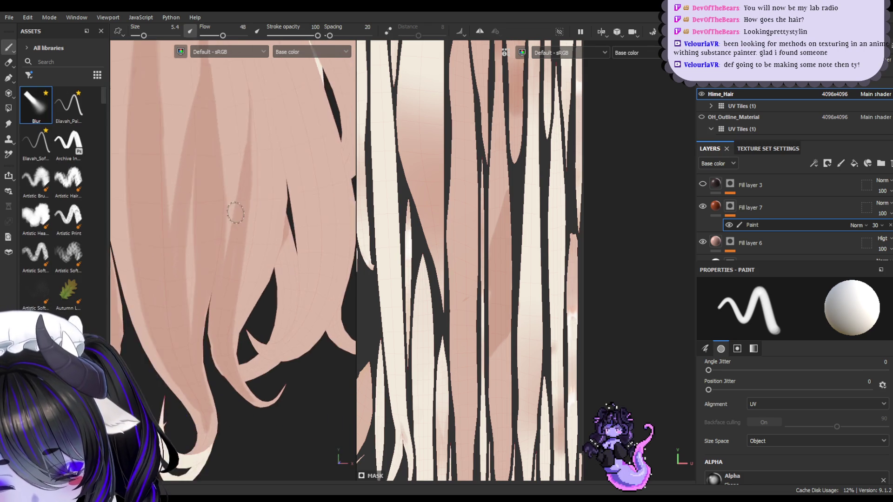
mouse_move(225, 190)
alt+mouse_down()
mouse_move(247, 241)
mouse_move(224, 278)
mouse_move(255, 254)
mouse_move(289, 269)
mouse_move(271, 268)
alt+mouse_up()
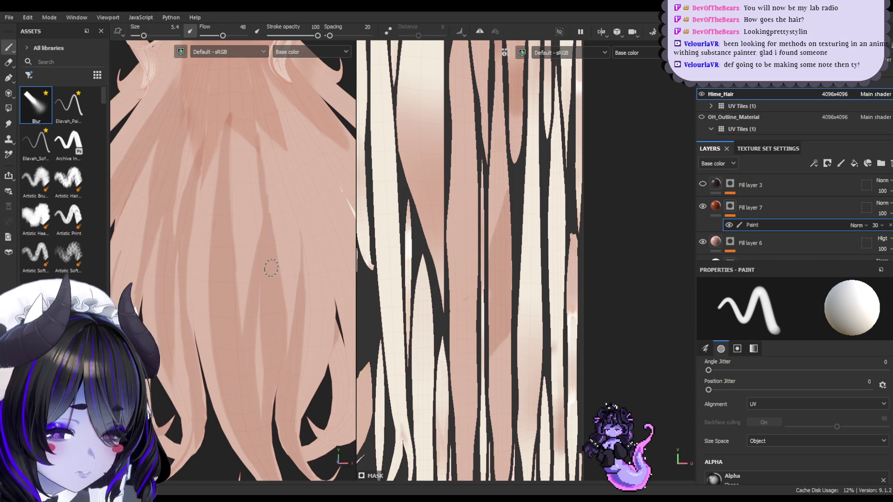
mouse_move(271, 269)
alt+mouse_down()
mouse_move(261, 243)
mouse_move(236, 241)
mouse_move(244, 270)
mouse_move(263, 249)
alt+mouse_up()
mouse_move(490, 321)
middle_down()
mouse_move(479, 319)
mouse_move(549, 297)
middle_up()
scroll(303, 280, up, 2)
ctrl+right_drag(216, 295, 202, 311)
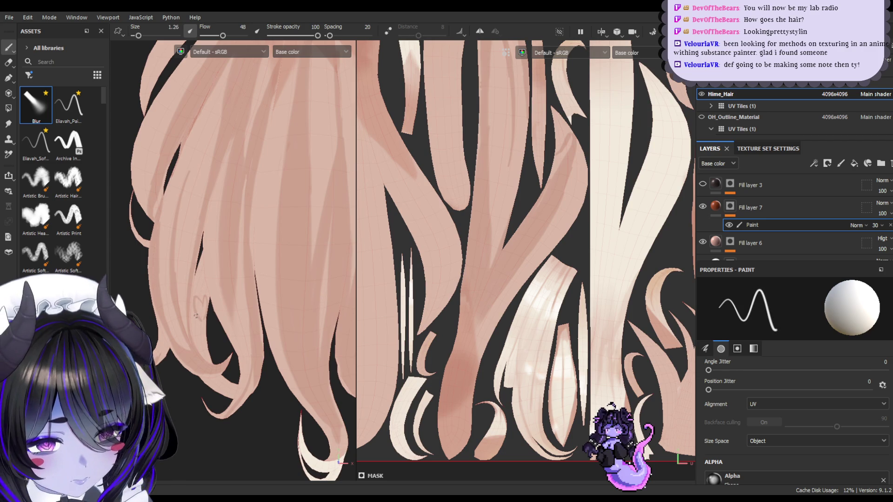
scroll(542, 254, up, 2)
mouse_move(541, 254)
middle_down()
mouse_move(562, 323)
mouse_move(514, 319)
mouse_move(610, 319)
mouse_move(604, 189)
mouse_move(475, 326)
mouse_move(535, 353)
mouse_move(568, 385)
mouse_move(556, 303)
mouse_move(576, 261)
mouse_move(592, 279)
mouse_move(601, 321)
middle_up()
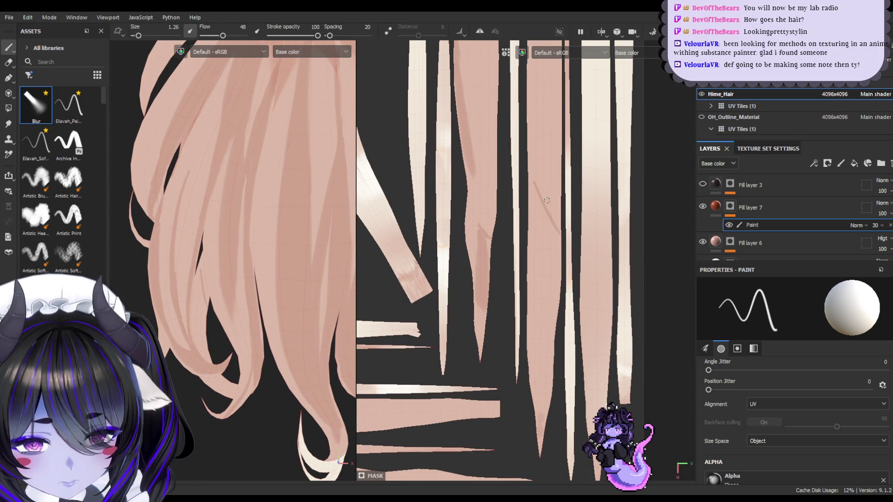
- At brush size 2.32, paint three thin darker shading strokes along a straight hair strip
key(bracketright)
drag(536, 188, 561, 235)
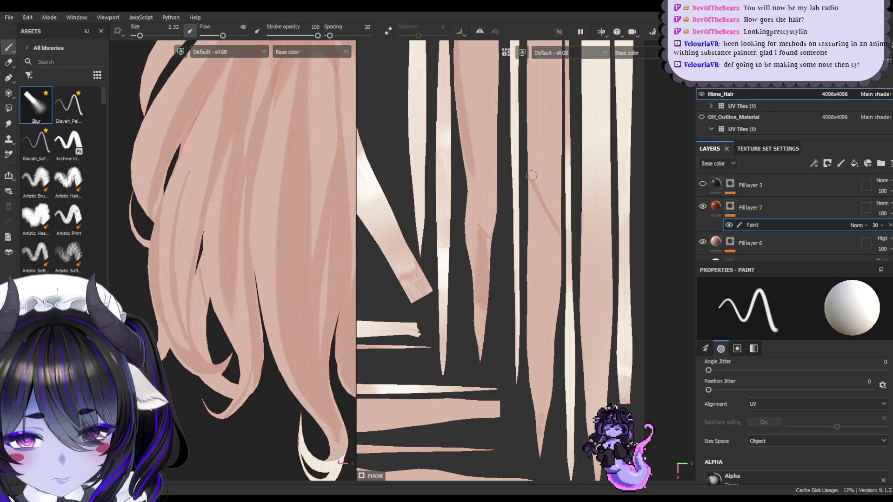
drag(537, 185, 556, 227)
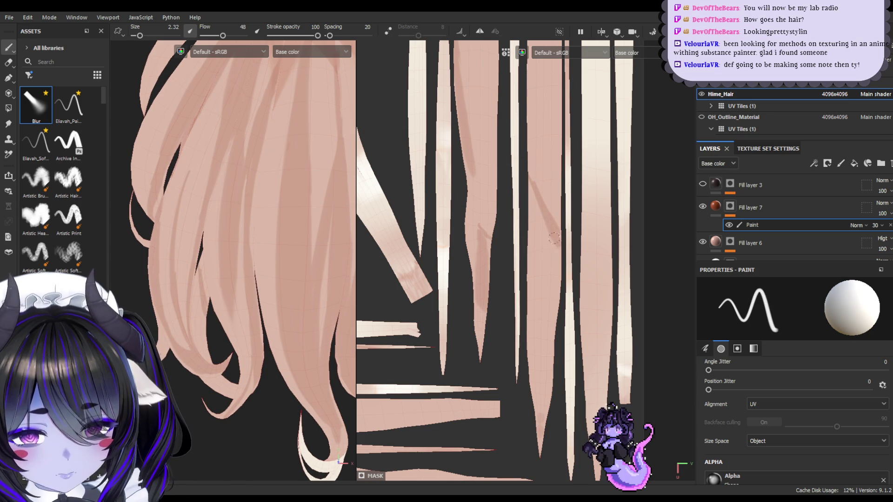
drag(534, 184, 546, 195)
- Enlarge the brush to 6.37 and paint two broader soft shading strokes along the strip
ctrl+right_drag(527, 155, 533, 122)
drag(535, 93, 565, 182)
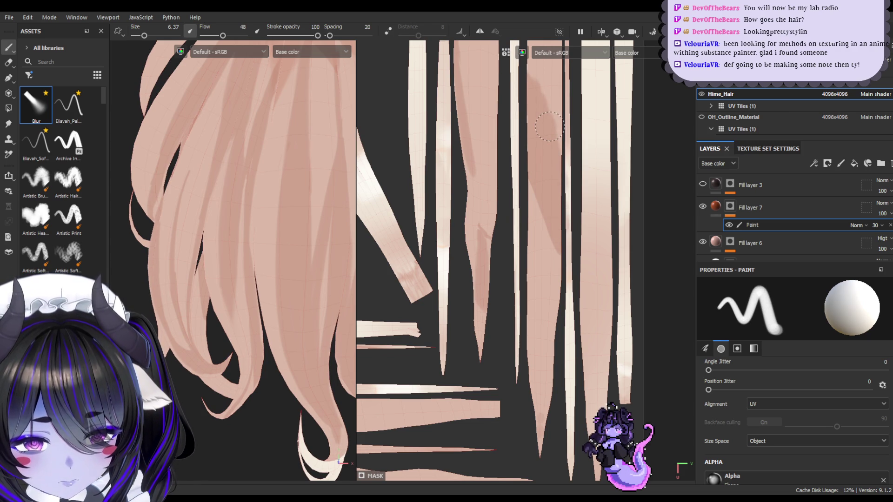
drag(549, 126, 561, 62)
scroll(543, 159, up, 4)
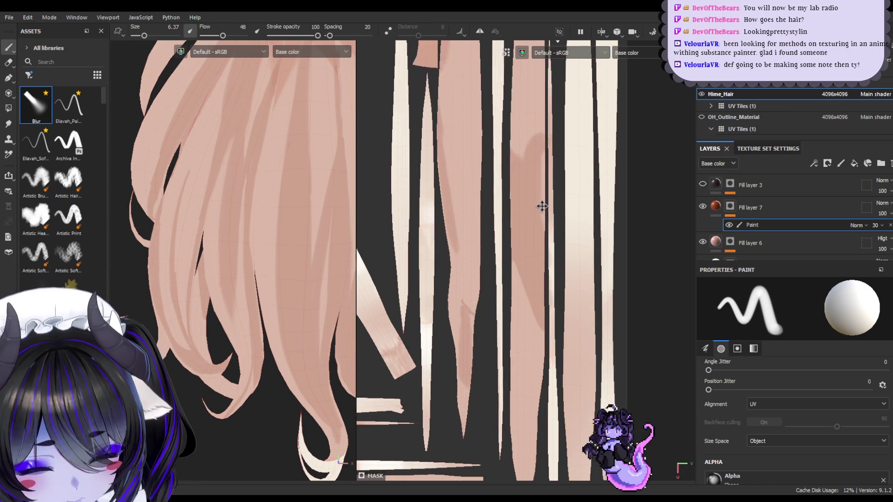
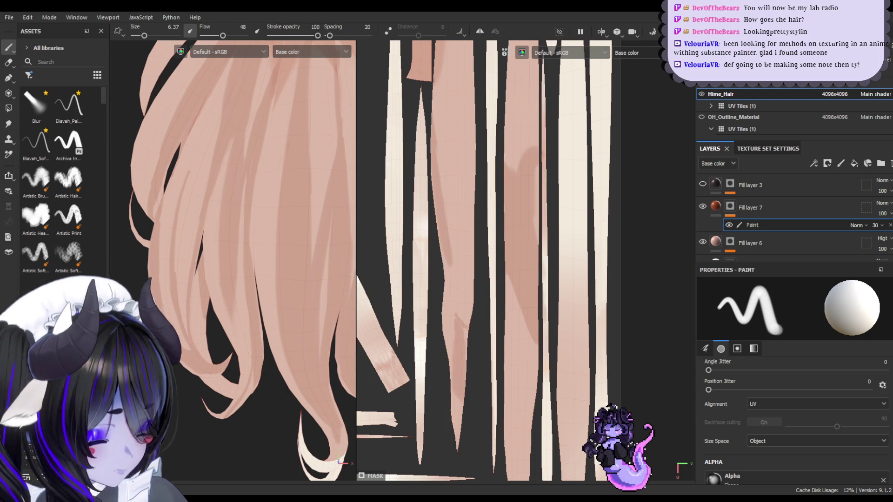
- Paint dark shading strokes down the hair strip, then erase parts lower down with a smaller brush
mouse_move(525, 139)
mouse_down()
mouse_move(530, 165)
mouse_move(509, 140)
mouse_move(533, 122)
mouse_move(533, 221)
mouse_up()
drag(512, 79, 521, 123)
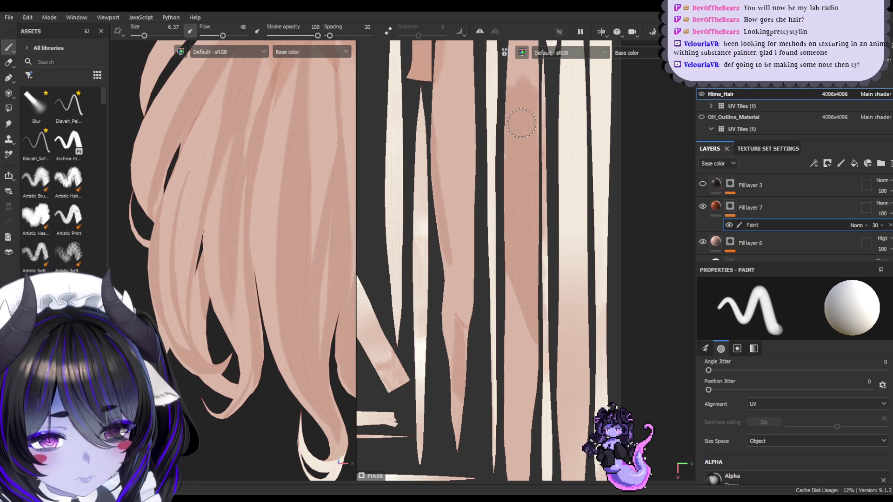
key(e)
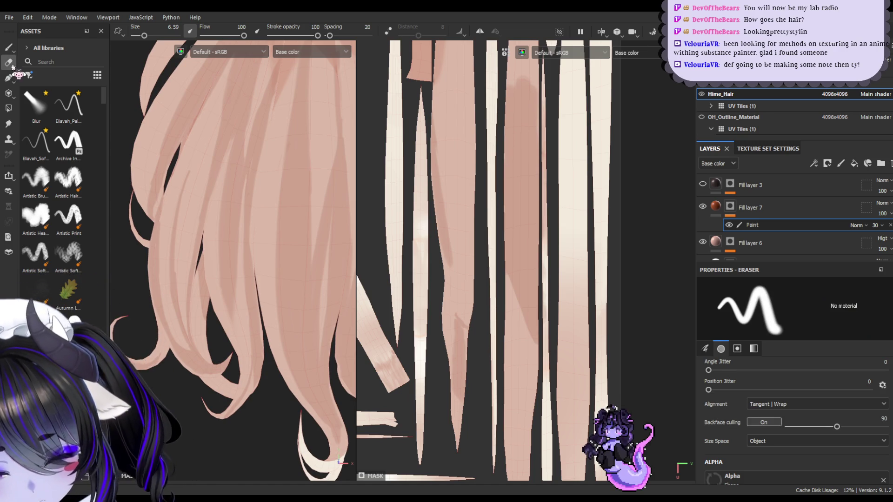
mouse_move(506, 273)
mouse_down()
mouse_move(523, 347)
mouse_move(505, 269)
mouse_up()
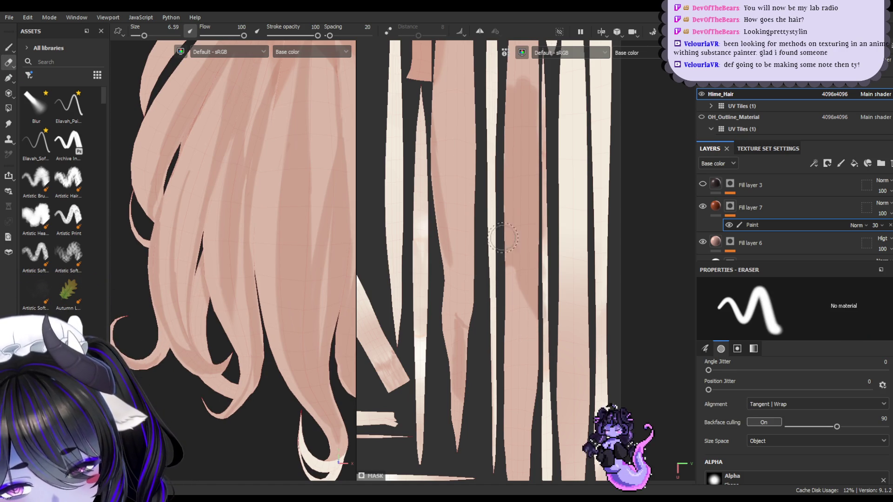
key(bracketleft)
key(bracketleft)
drag(517, 291, 526, 309)
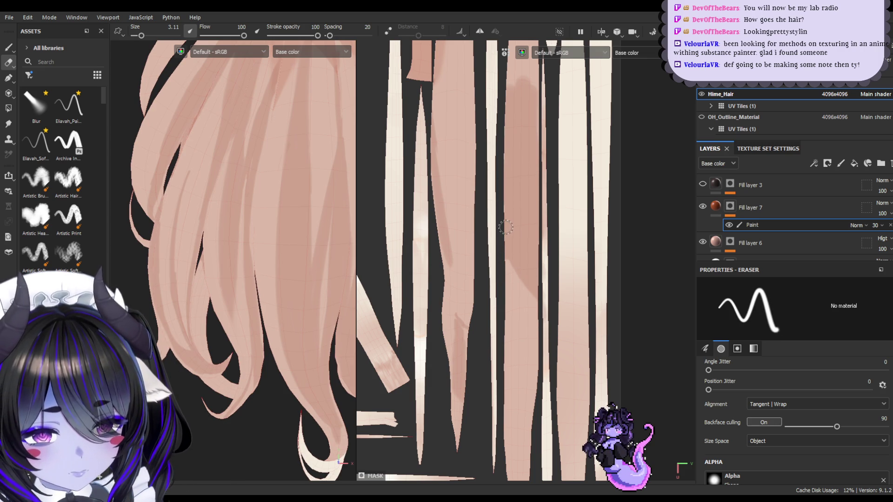
- Smudge the lower shading to blend it, then orbit out to view the whole hair
click(8, 78)
click(9, 124)
drag(525, 281, 519, 273)
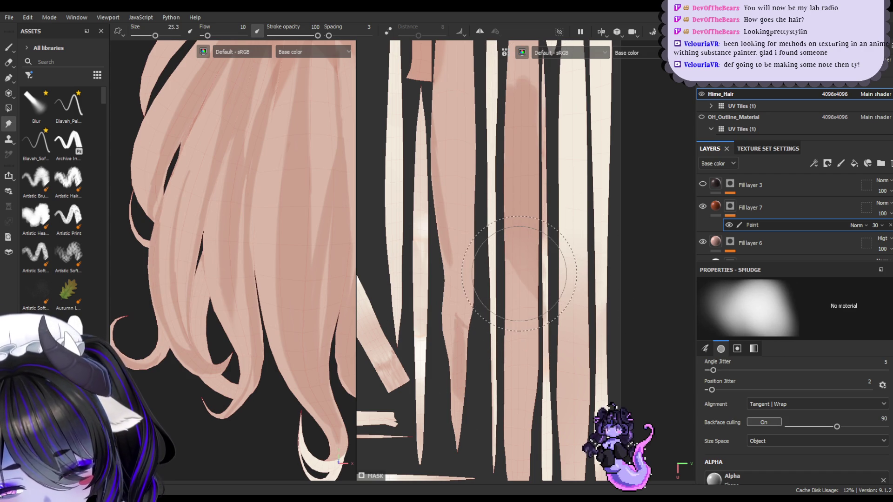
mouse_move(240, 233)
alt+mouse_down()
mouse_move(195, 231)
mouse_move(332, 237)
mouse_move(279, 259)
mouse_move(286, 243)
mouse_move(226, 258)
mouse_move(283, 253)
mouse_move(291, 263)
mouse_move(257, 230)
alt+mouse_up()
alt+middle_drag(257, 229, 290, 237)
scroll(241, 233, up, 2)
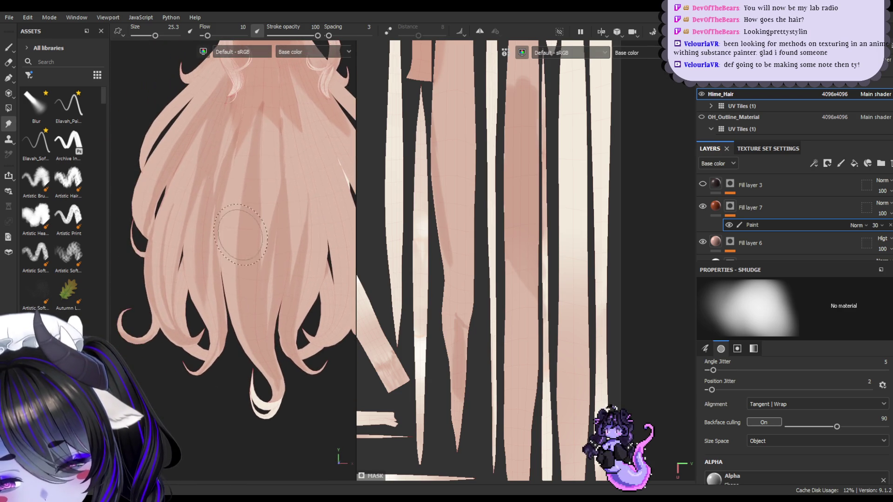
- Move in closer on the hair and pick a smaller eraser
click(8, 47)
scroll(217, 242, up, 1)
mouse_move(217, 242)
alt+mouse_down()
mouse_move(184, 242)
mouse_move(222, 245)
mouse_move(225, 230)
mouse_move(209, 249)
mouse_move(239, 251)
alt+mouse_up()
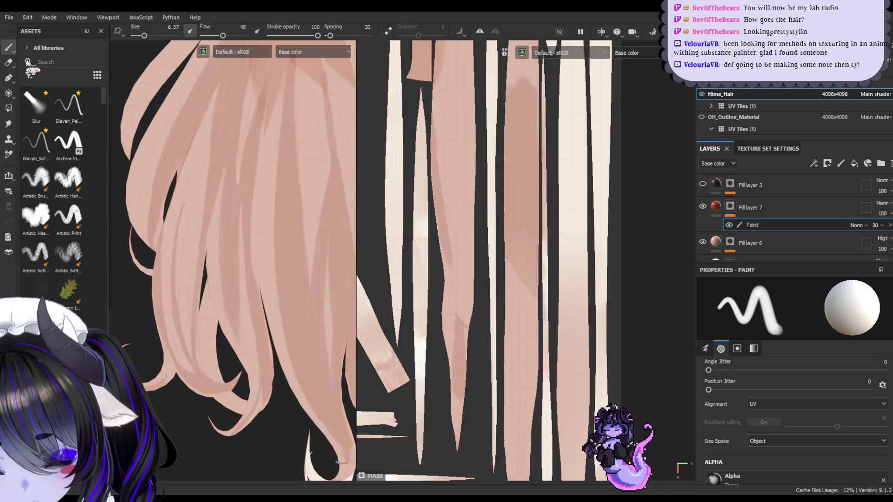
click(10, 60)
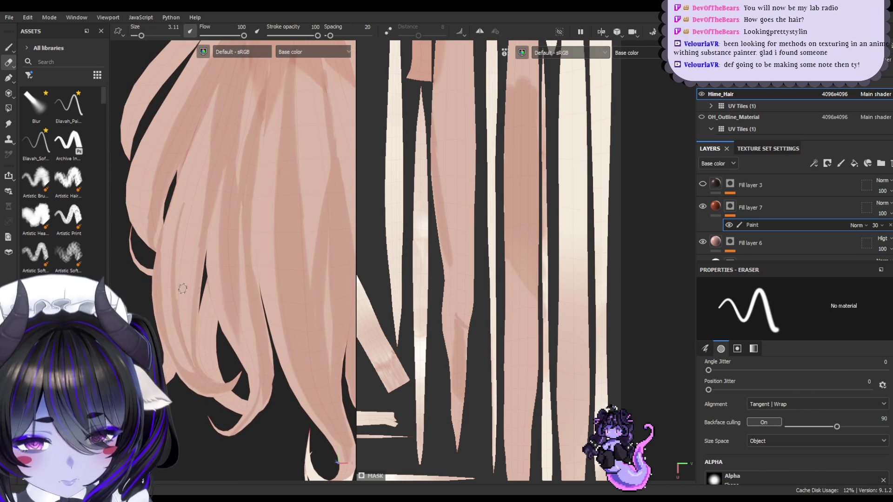
key(bracketleft)
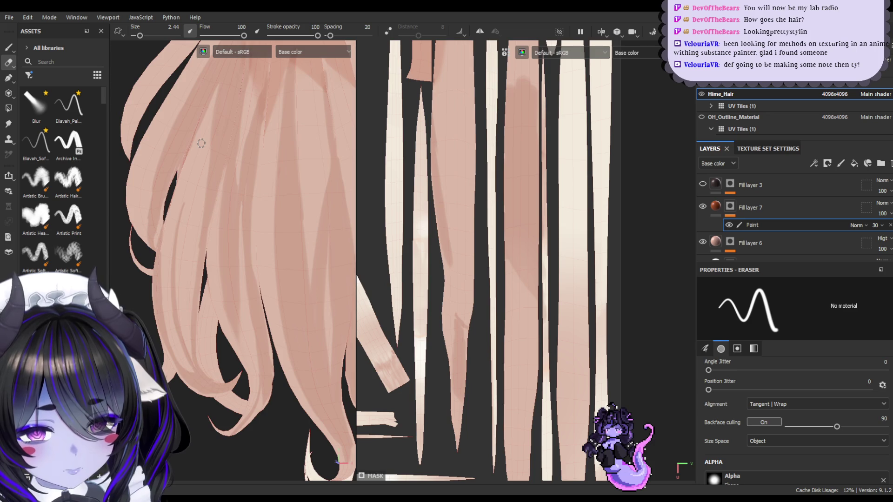
mouse_move(201, 143)
alt+mouse_down()
mouse_move(208, 150)
mouse_move(183, 150)
mouse_move(219, 205)
mouse_move(209, 223)
mouse_move(258, 247)
alt+mouse_up()
- Frame the horizontal hair islands in the UV view and paint a short, thin dark strand stroke
key(1)
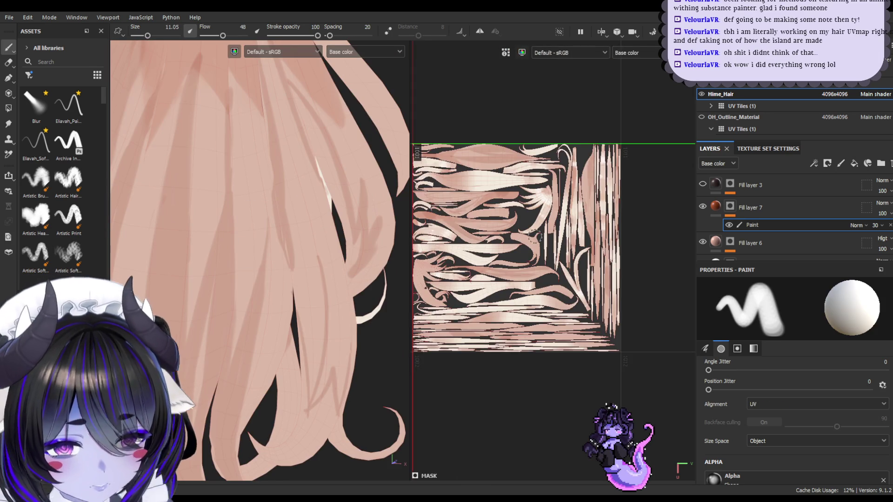
scroll(520, 221, up, 5)
mouse_move(520, 221)
middle_down()
mouse_move(498, 183)
mouse_move(479, 221)
mouse_move(516, 210)
mouse_move(552, 216)
mouse_move(479, 231)
mouse_move(498, 268)
mouse_move(571, 277)
middle_up()
scroll(479, 224, up, 4)
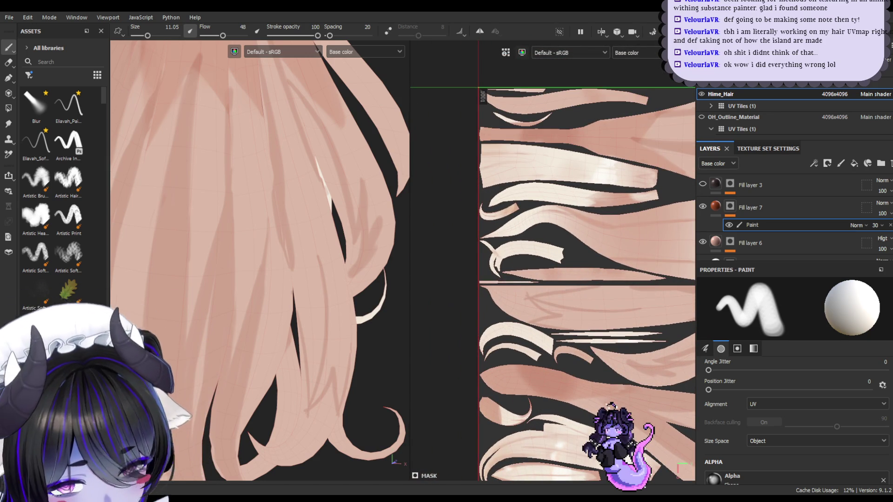
scroll(796, 418, down, 10)
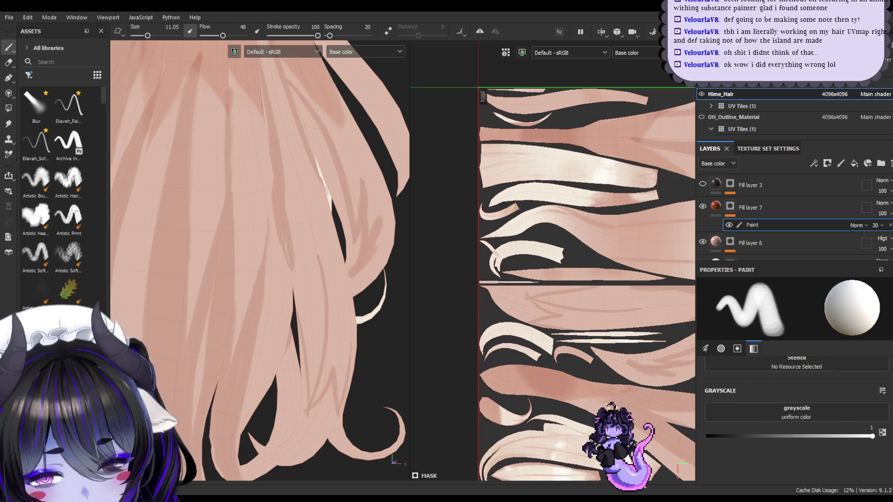
scroll(796, 418, up, 3)
scroll(796, 419, up, 3)
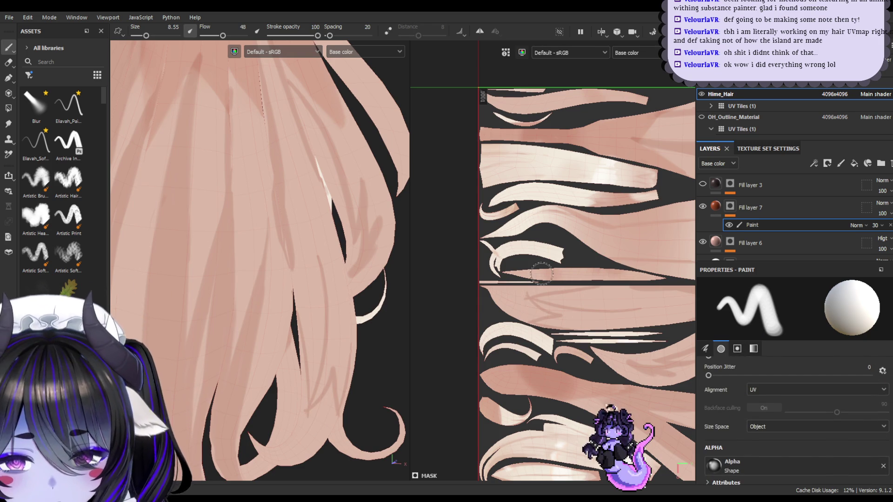
scroll(541, 274, up, 1)
key(bracketleft)
key(bracketleft)
key(bracketleft)
mouse_move(524, 301)
mouse_down()
mouse_move(539, 317)
mouse_move(502, 318)
mouse_move(530, 323)
mouse_up()
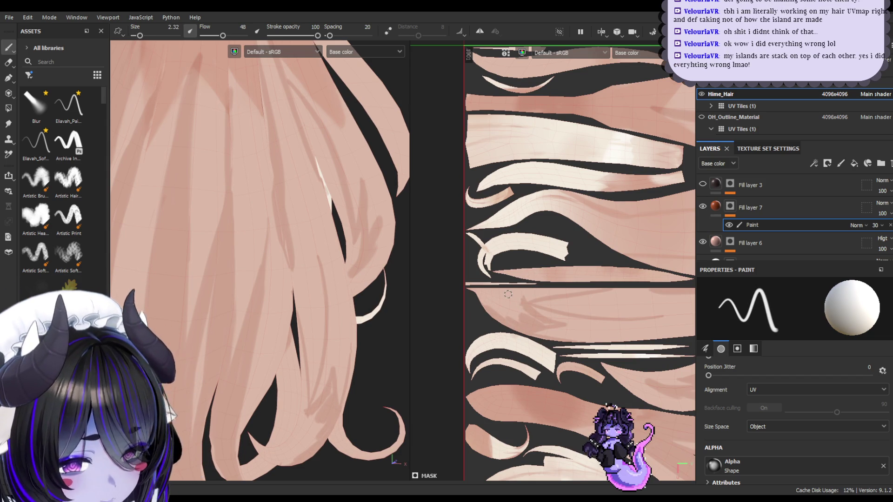
- Paint faint darker shading back and forth across the hair island, using the eraser to clean up
key(bracketright)
key(bracketright)
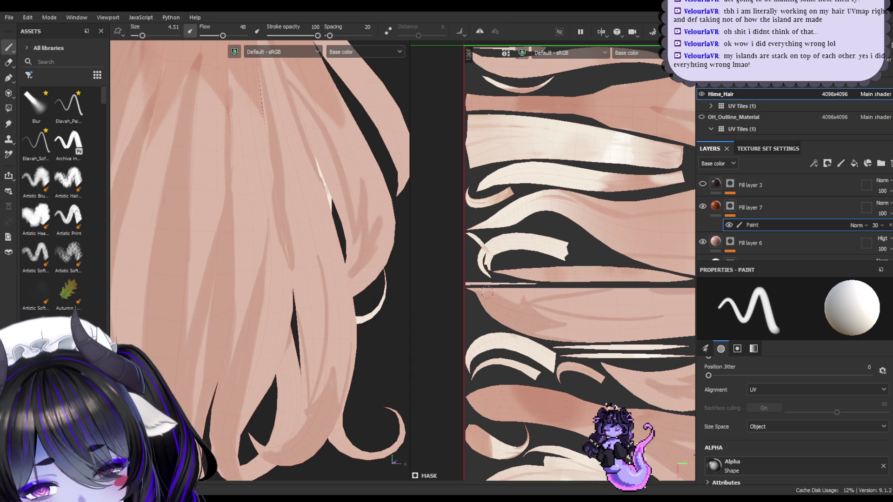
key(bracketleft)
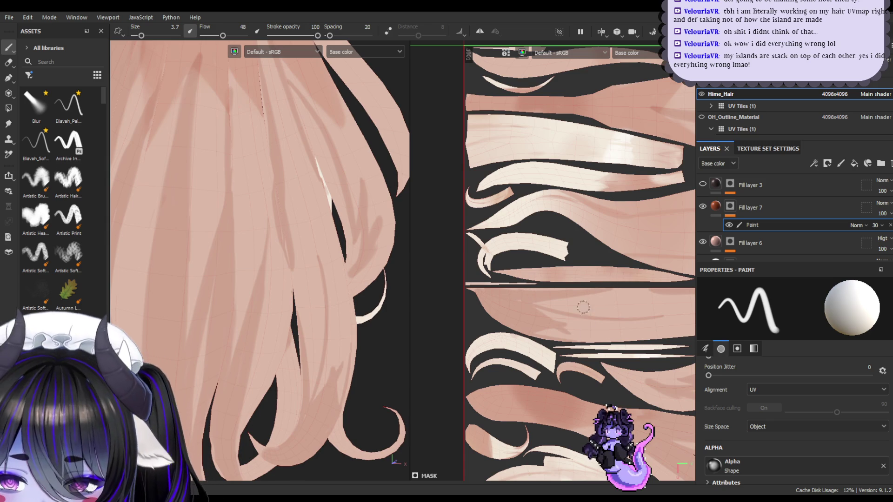
mouse_move(520, 300)
mouse_down()
mouse_move(609, 324)
mouse_move(595, 321)
mouse_up()
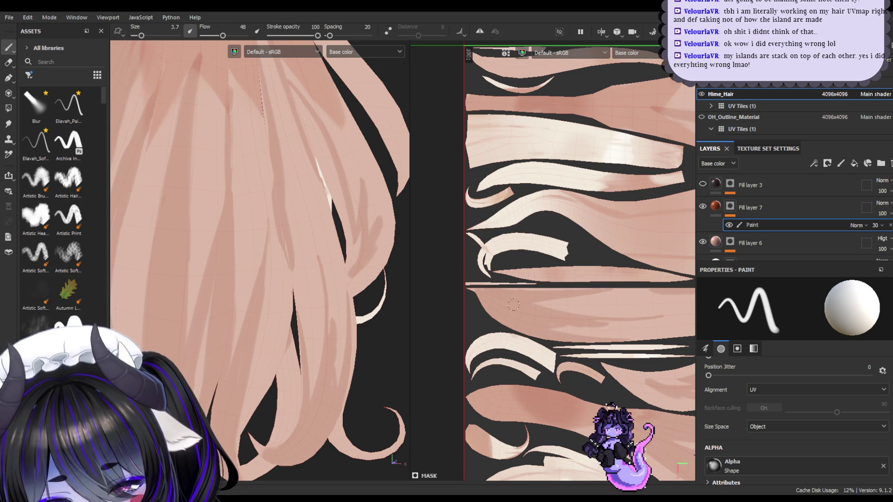
mouse_move(652, 318)
mouse_down()
mouse_move(579, 322)
mouse_move(622, 321)
mouse_up()
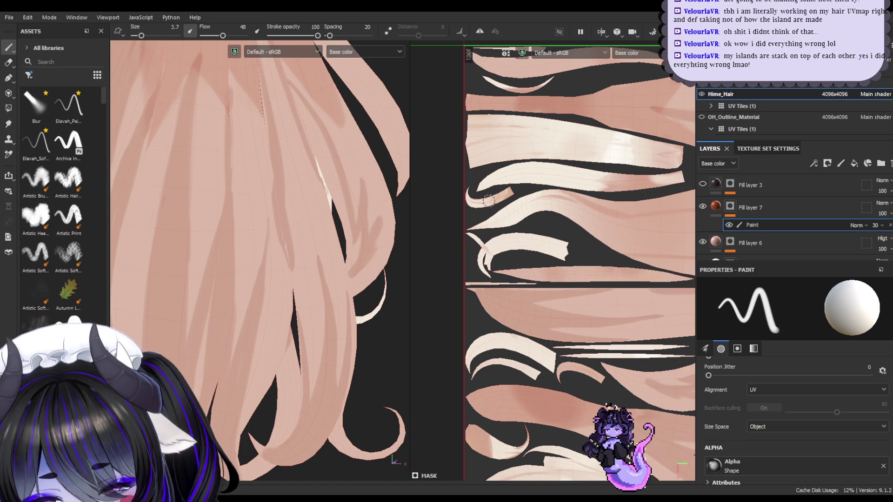
click(9, 62)
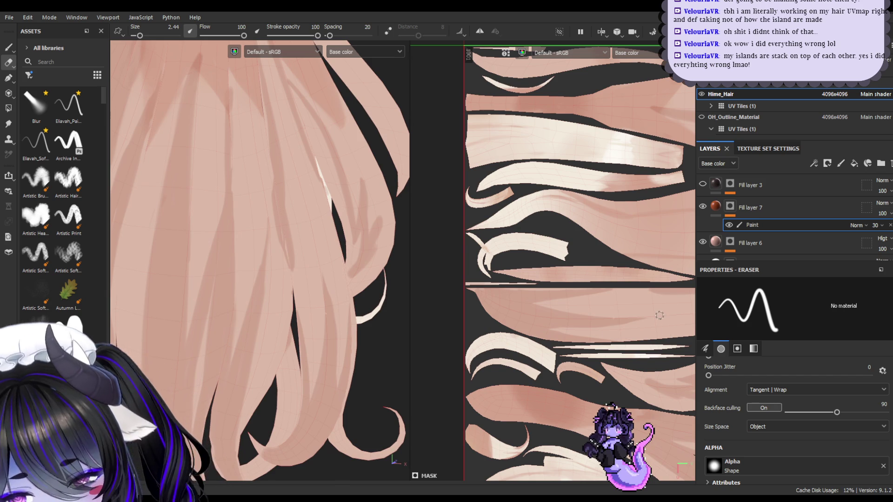
click(8, 47)
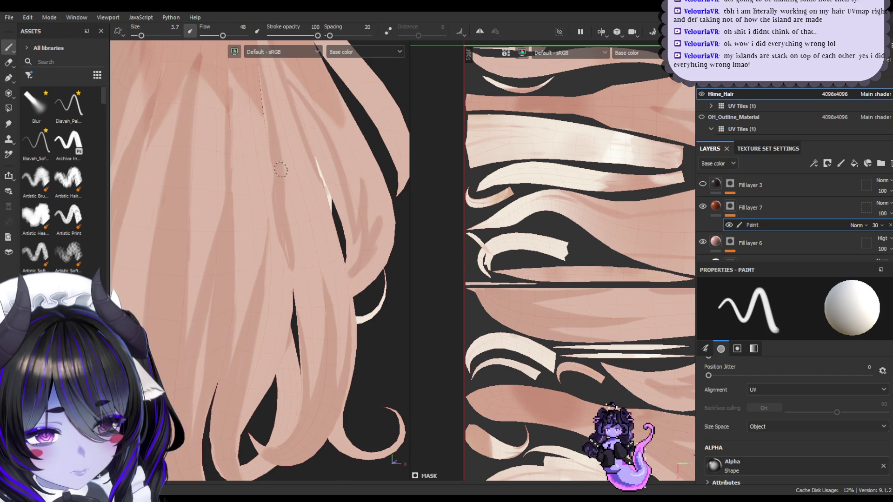
key(bracketright)
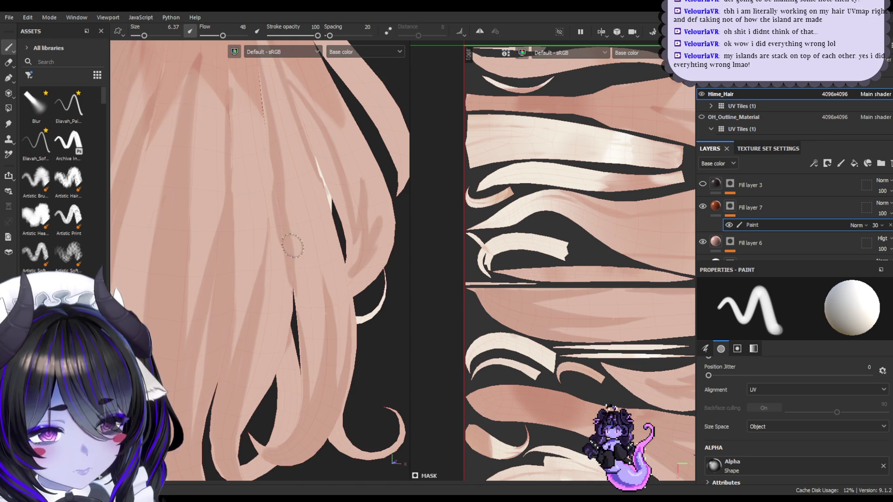
key(e)
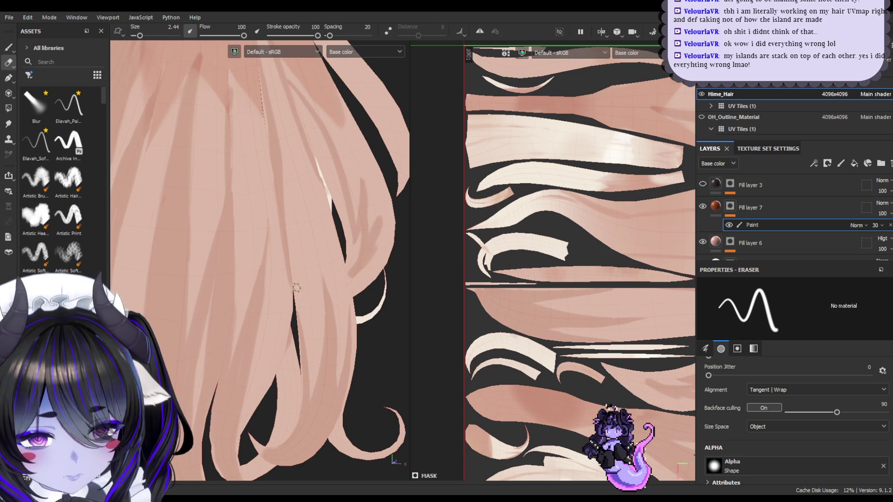
- Orbit the 3D hair and pan the UV layout to frame the horizontal back-hair islands
scroll(285, 248, down, 3)
mouse_move(286, 248)
alt+mouse_down()
mouse_move(286, 223)
mouse_move(313, 222)
mouse_move(249, 221)
mouse_move(210, 299)
alt+mouse_up()
scroll(331, 242, up, 5)
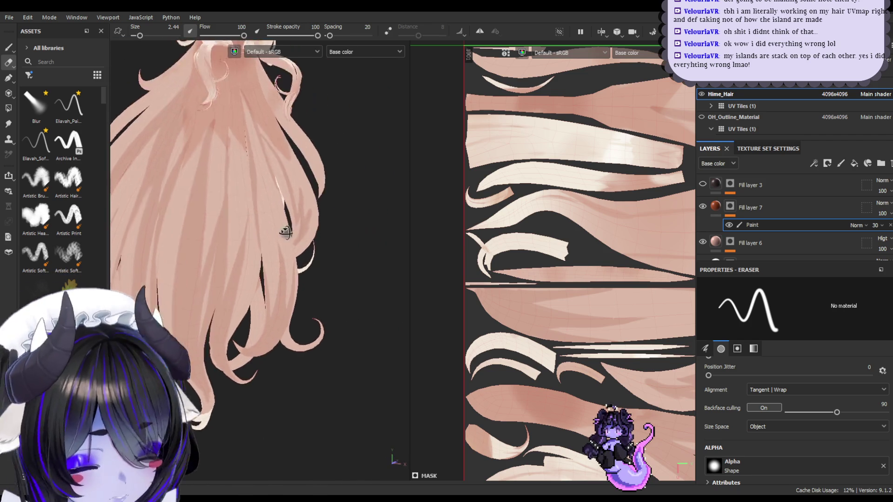
mouse_move(355, 275)
alt+middle_down()
mouse_move(329, 259)
mouse_move(271, 263)
mouse_move(284, 249)
mouse_move(299, 253)
alt+middle_up()
mouse_move(349, 263)
alt+mouse_down()
mouse_move(328, 227)
mouse_move(324, 257)
alt+mouse_up()
scroll(285, 256, down, 3)
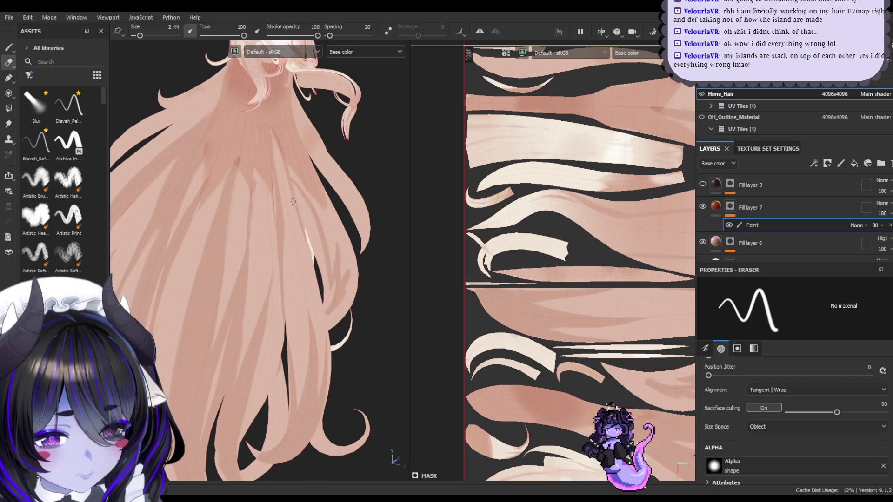
mouse_move(595, 203)
middle_down()
mouse_move(568, 239)
mouse_move(566, 206)
mouse_move(635, 193)
mouse_move(499, 156)
mouse_move(549, 250)
middle_up()
scroll(572, 236, up, 5)
scroll(544, 215, down, 3)
scroll(488, 279, up, 3)
mouse_move(512, 279)
middle_down()
mouse_move(534, 231)
mouse_move(500, 146)
mouse_move(598, 194)
mouse_move(565, 254)
mouse_move(588, 293)
mouse_move(564, 259)
middle_up()
scroll(534, 232, down, 2)
scroll(553, 223, up, 4)
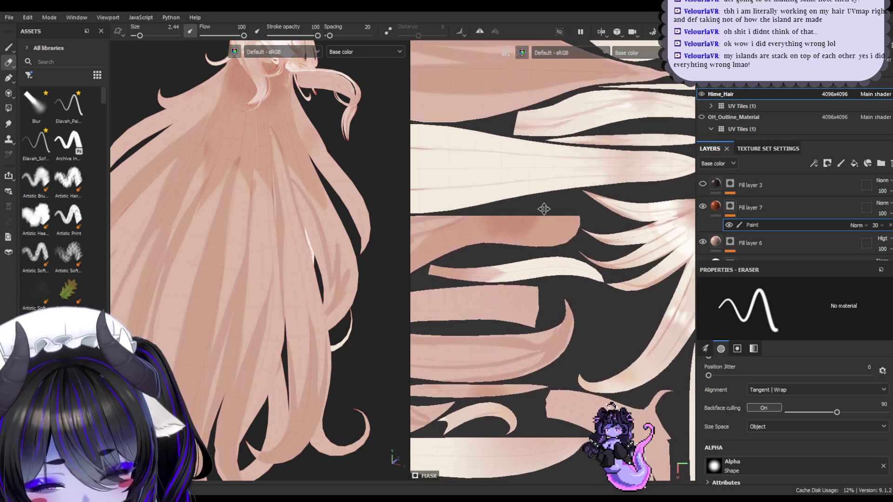
scroll(640, 222, down, 2)
middle_drag(640, 222, 603, 243)
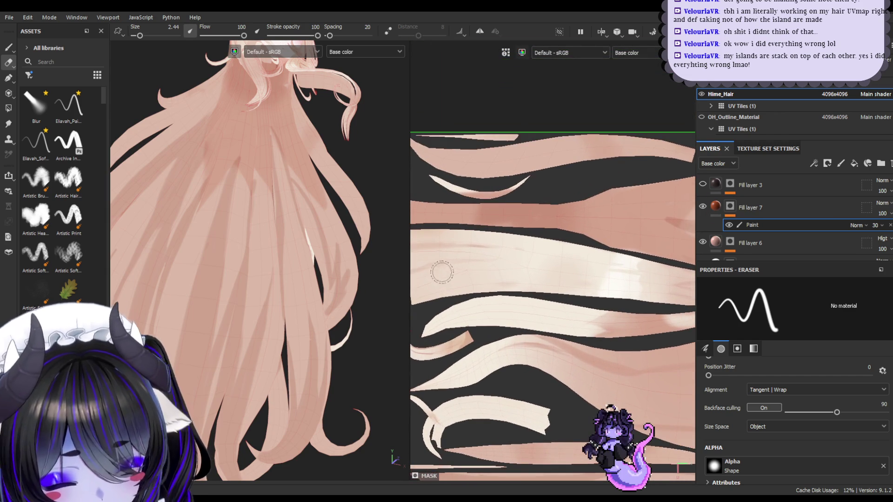
scroll(624, 280, down, 2)
middle_drag(580, 253, 524, 206)
scroll(524, 205, down, 5)
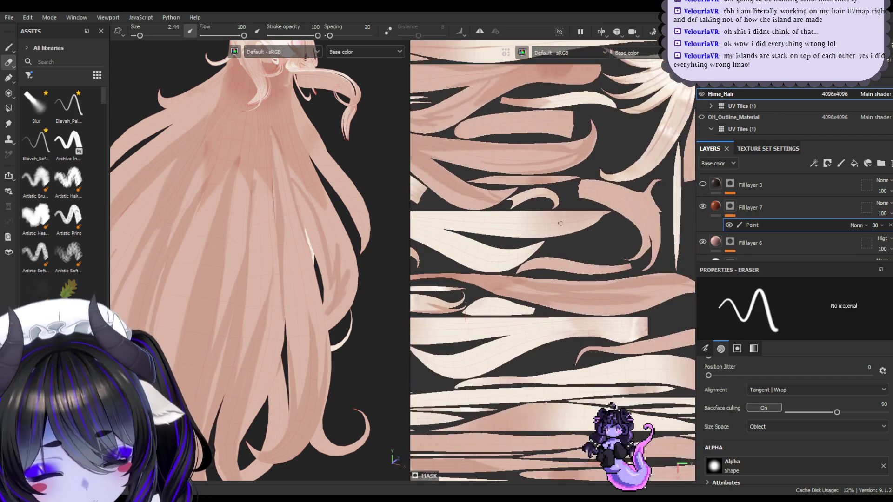
mouse_move(284, 263)
alt+mouse_down()
mouse_move(279, 270)
mouse_move(246, 253)
mouse_move(259, 236)
alt+mouse_up()
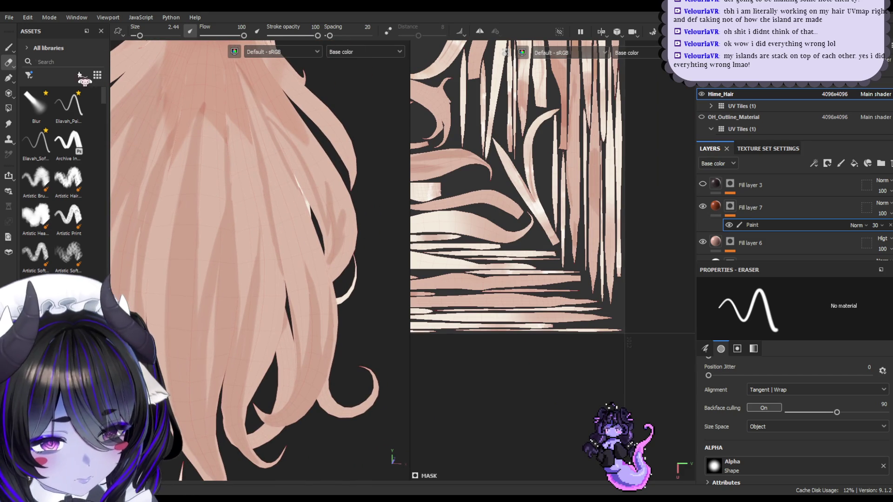
- Dab faint darker shading onto the back hair with the Paint tool
click(9, 47)
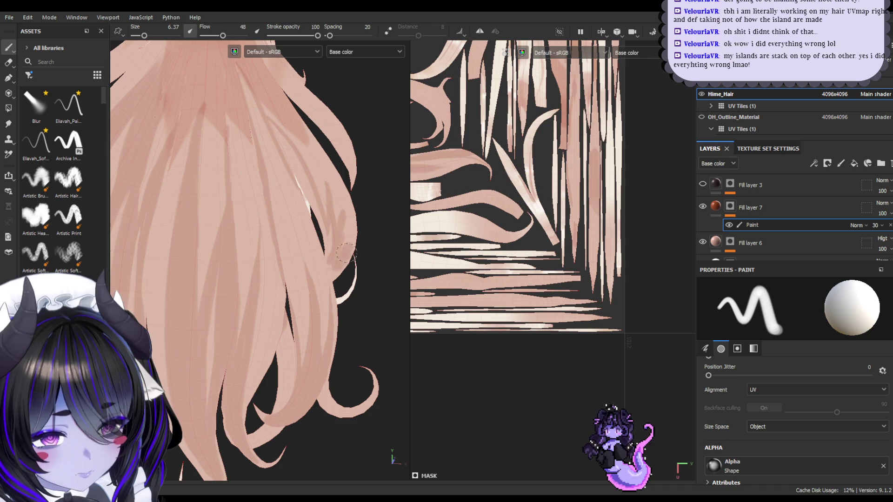
scroll(540, 214, up, 3)
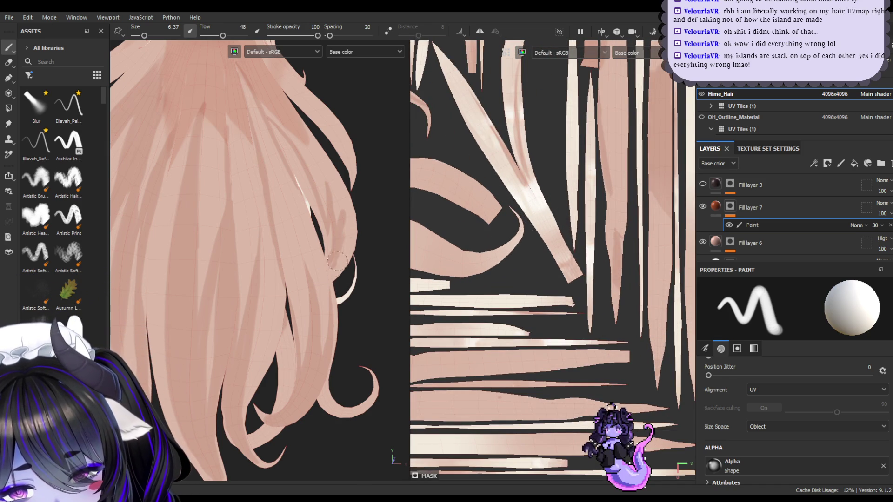
scroll(526, 182, down, 3)
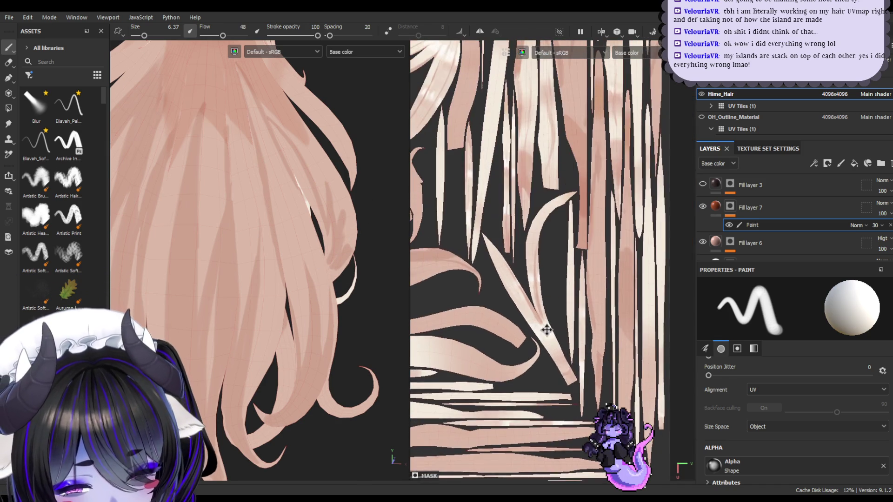
scroll(535, 251, up, 2)
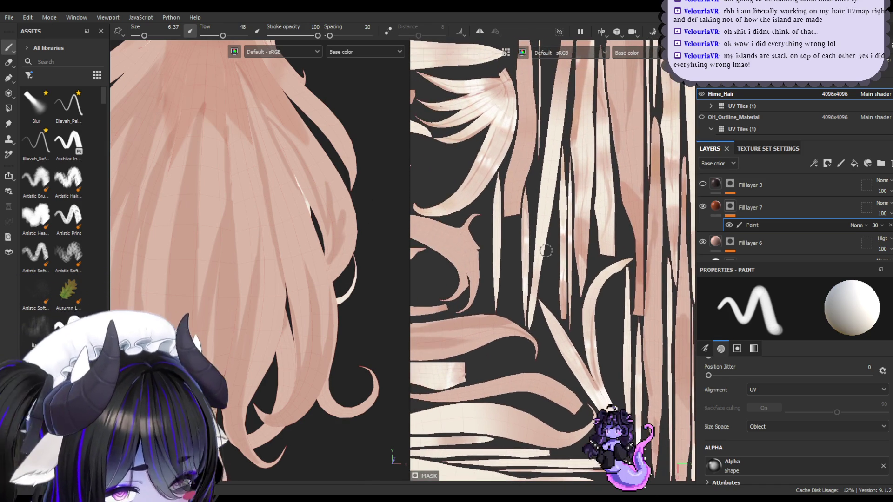
drag(343, 249, 346, 252)
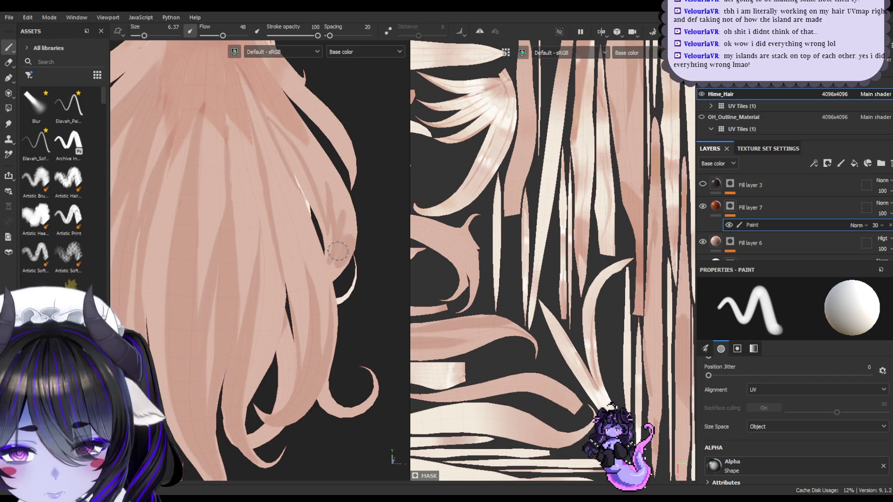
scroll(466, 168, up, 4)
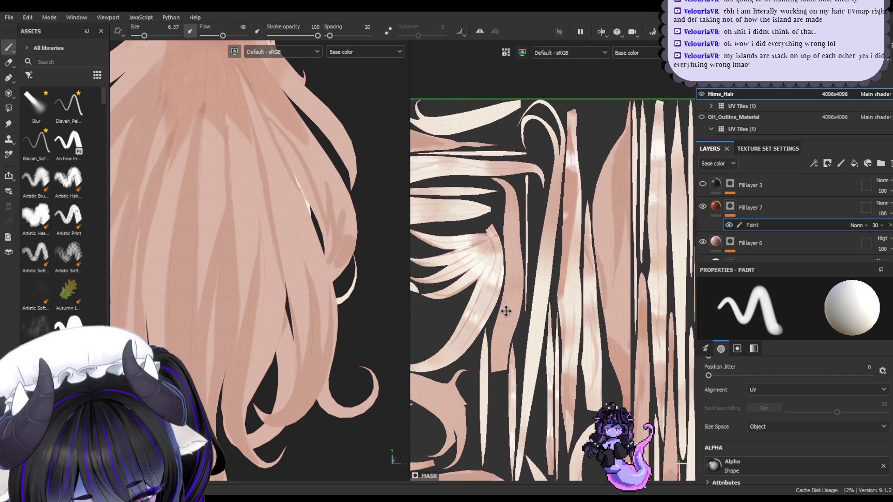
scroll(582, 305, down, 3)
scroll(535, 303, up, 4)
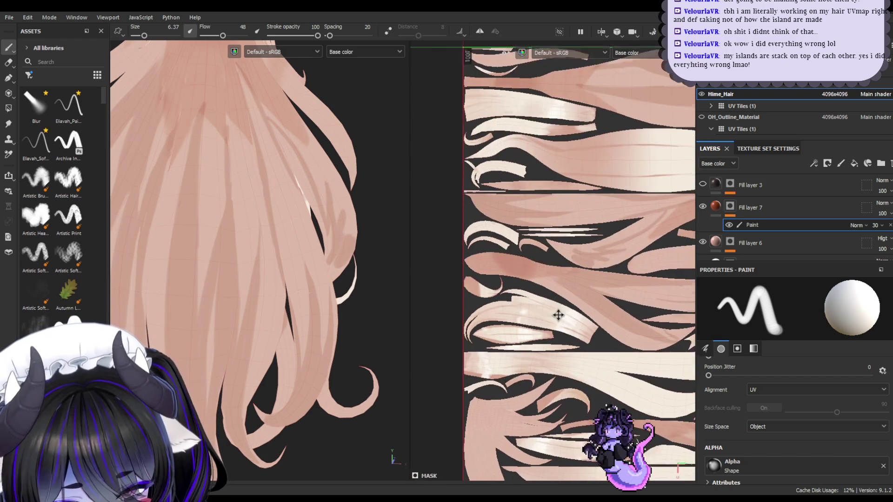
scroll(521, 301, up, 2)
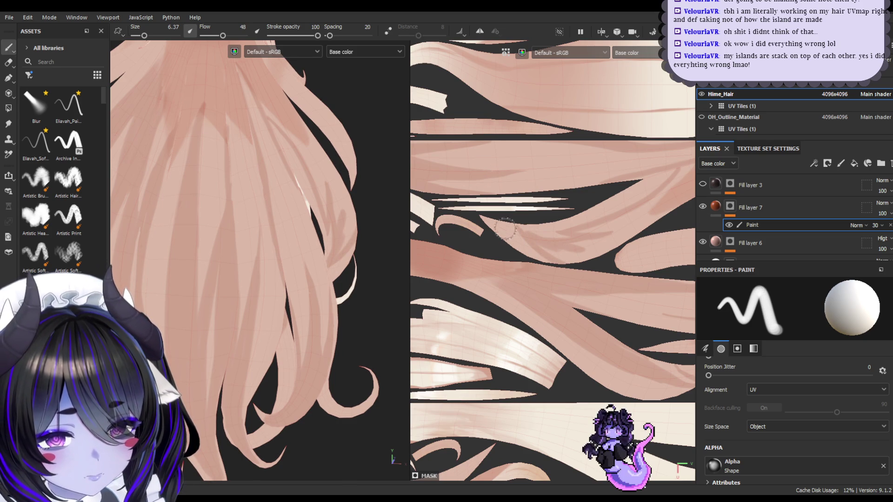
- Paint a darker pink stroke along the up-right strand with a smaller brush, plus a small touch-up
key(bracketleft)
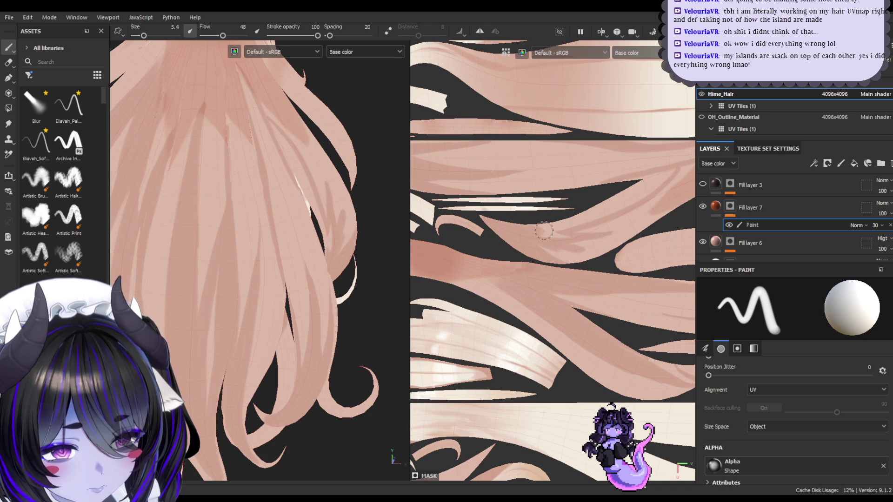
drag(556, 239, 665, 173)
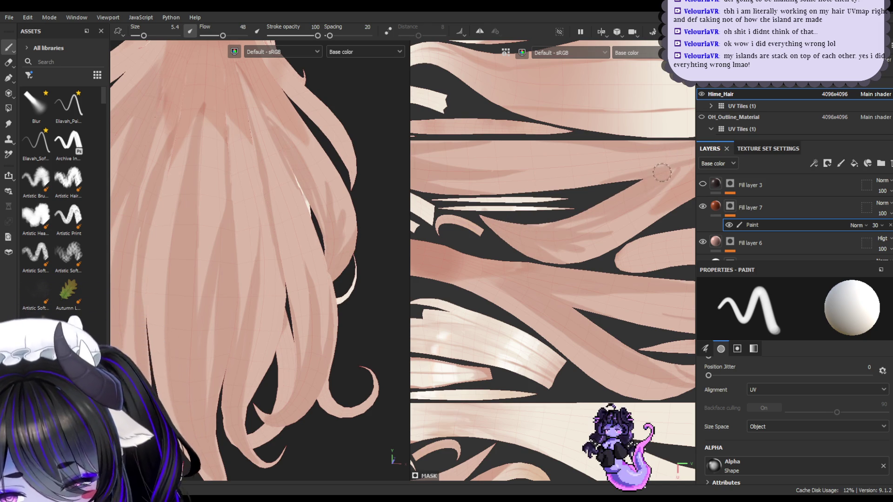
key(bracketleft)
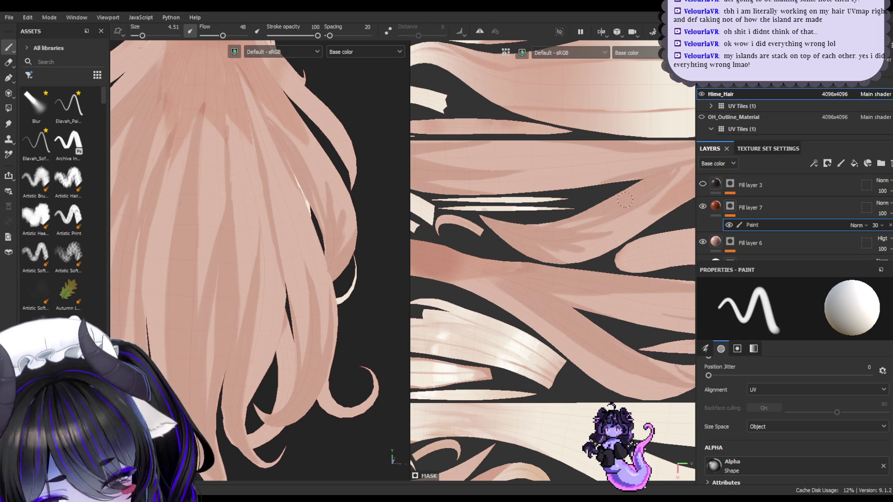
drag(592, 214, 596, 215)
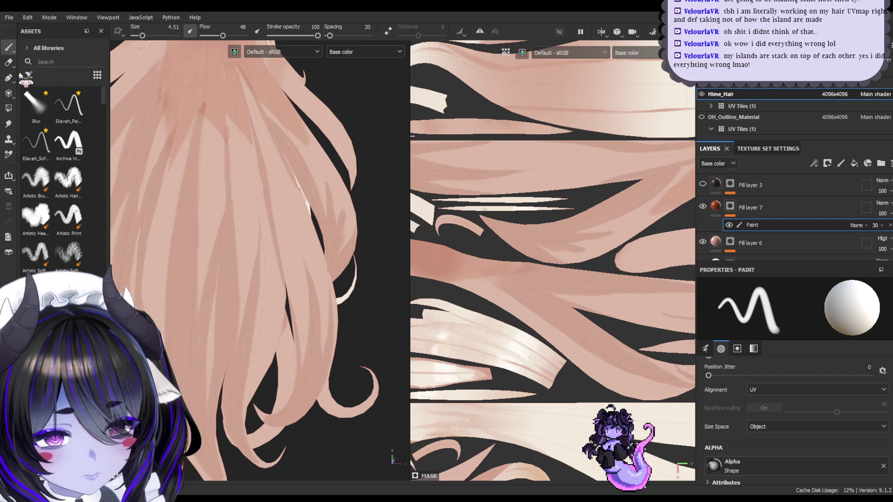
- Clean the strokes with a slightly larger eraser, soften them with a smaller Smudge brush, and return to Paint
click(8, 62)
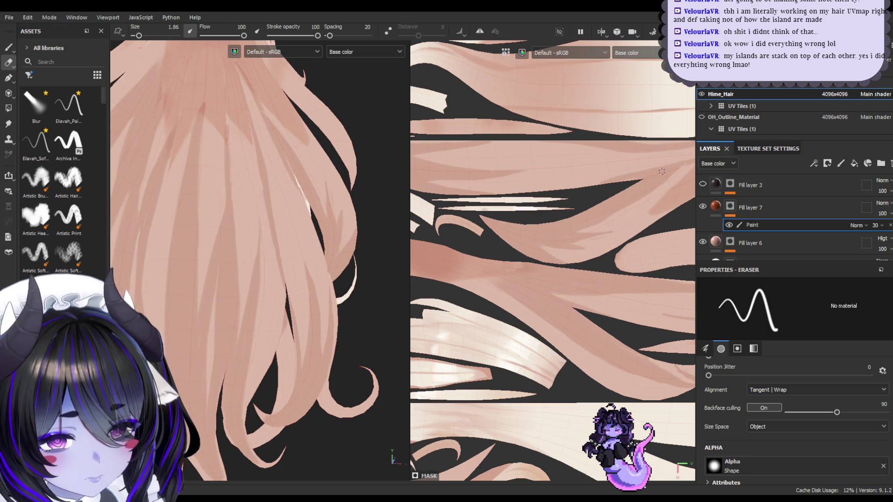
key(bracketright)
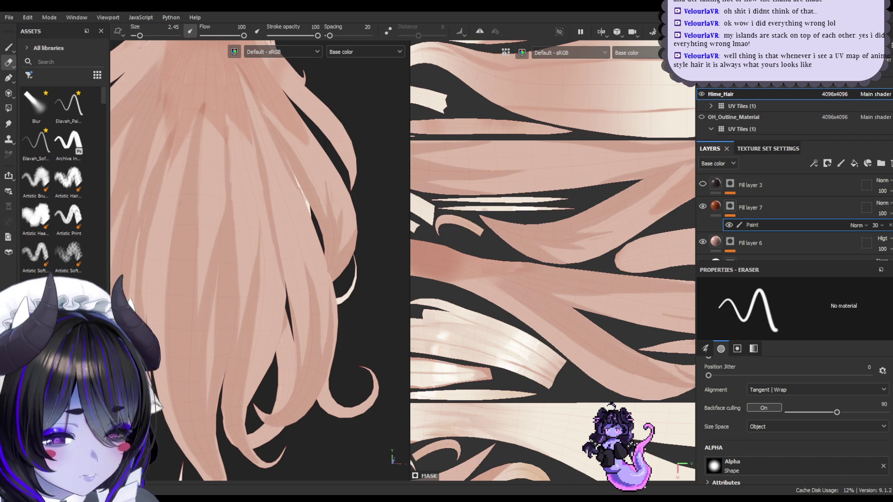
key(bracketright)
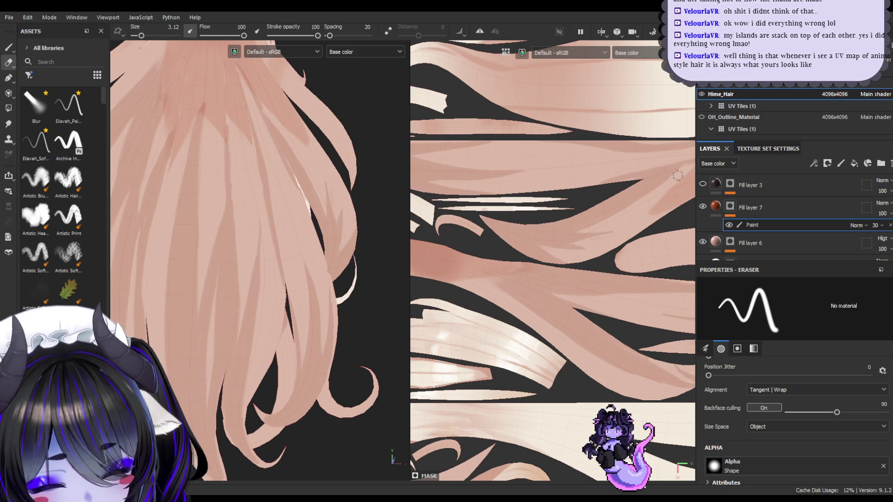
key(1)
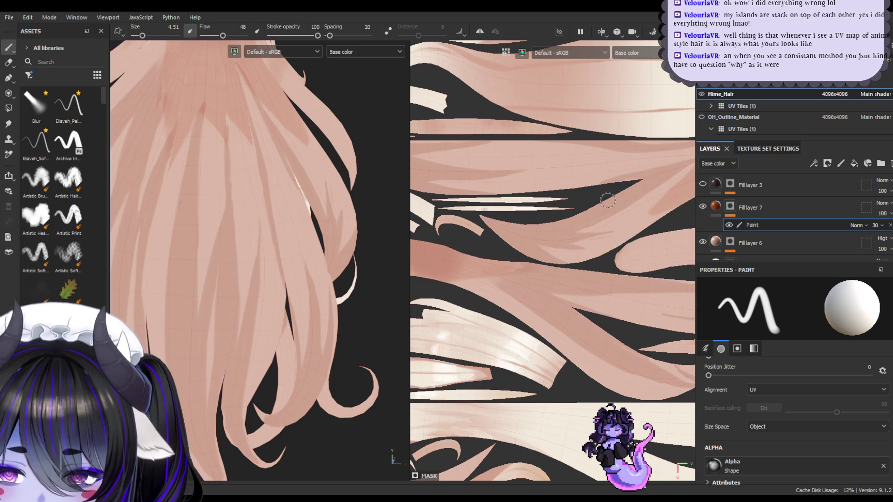
click(9, 77)
click(8, 124)
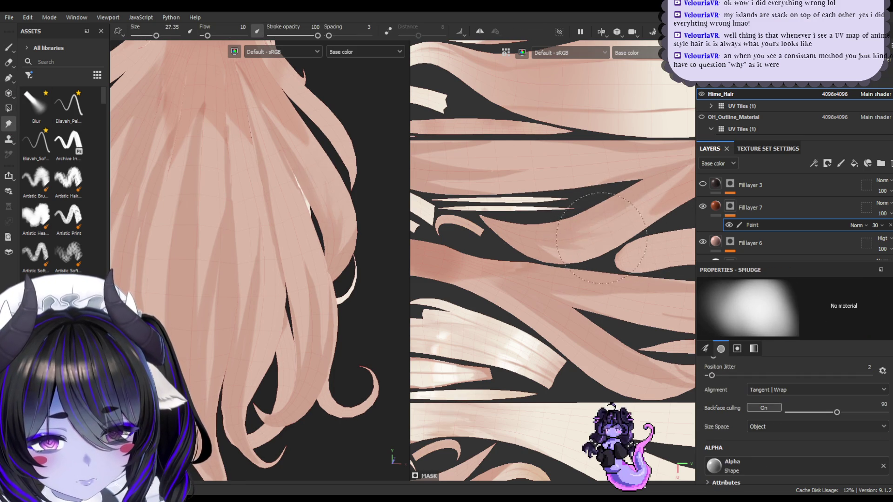
key([)
click(10, 47)
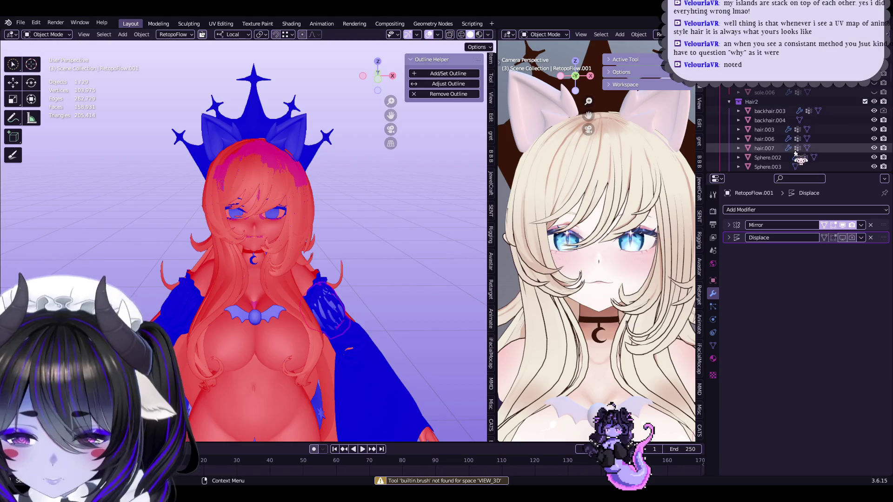
- Select hair.007 through Sphere.011, enter Edit Mode, and switch to the UV Editing workspace
scroll(789, 131, down, 5)
shift+click(790, 138)
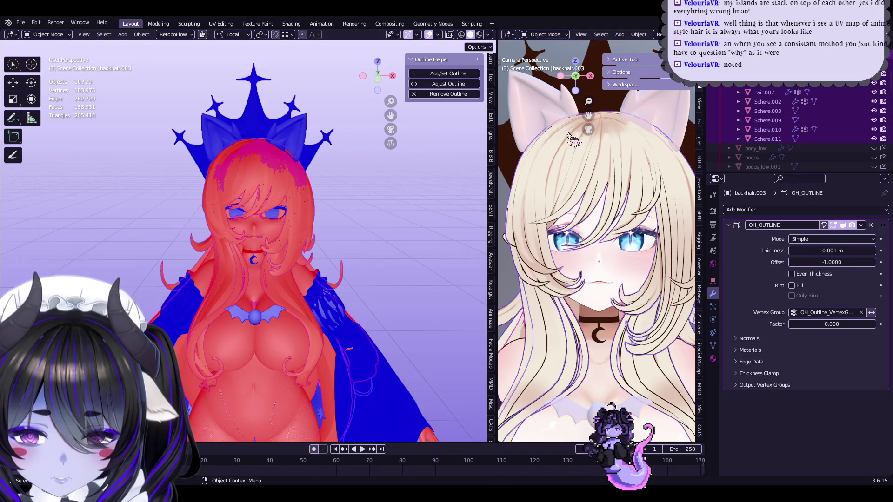
key(Tab)
click(228, 24)
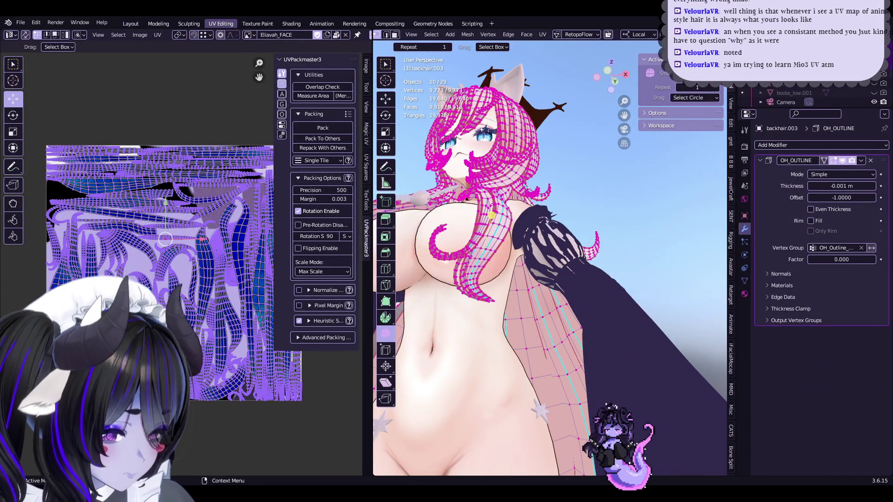
- Pack the hair UV islands with UVPackmaster, then select all and repack them into the square tile
scroll(108, 255, up, 5)
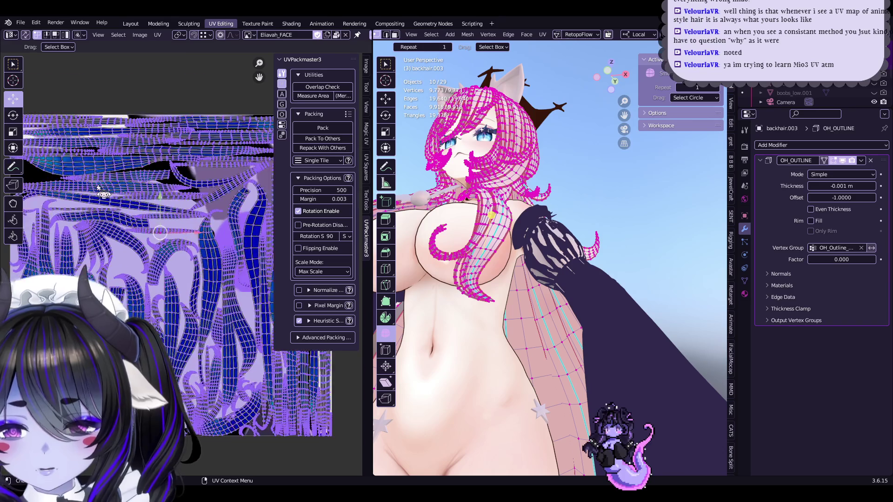
middle_drag(108, 255, 117, 320)
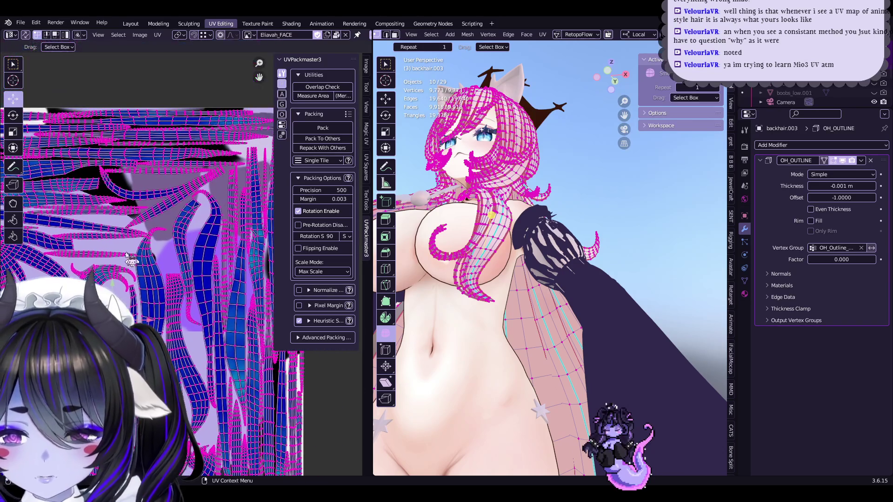
click(334, 127)
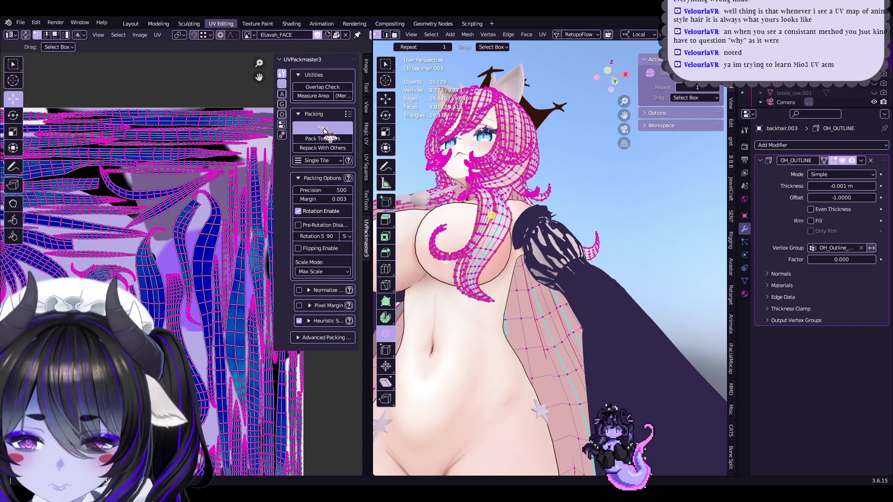
scroll(182, 205, down, 5)
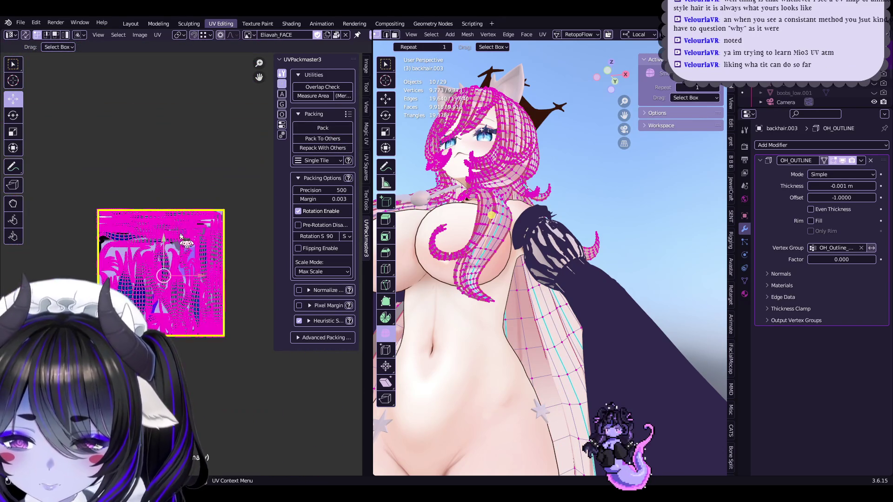
key(a)
scroll(194, 225, up, 1)
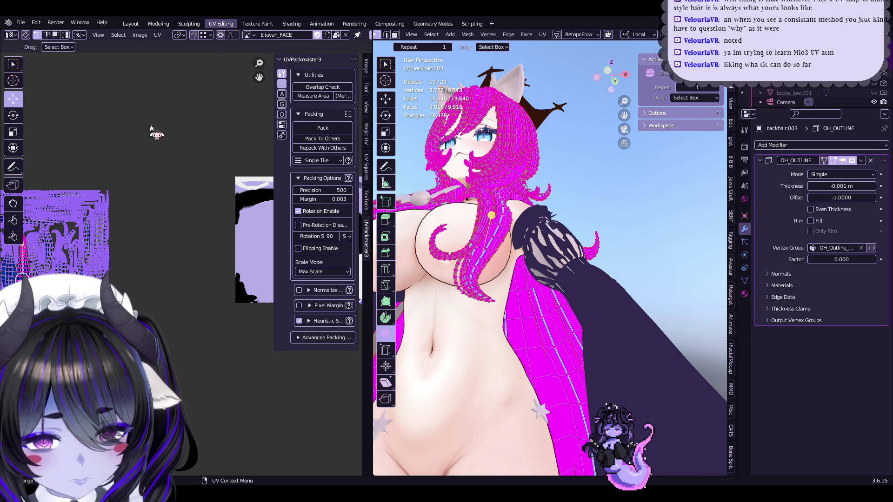
scroll(77, 242, down, 3)
click(310, 130)
- Check the repacked result via undo/redo while orbiting the 3D view, then return to Substance 3D Painter
scroll(176, 259, up, 2)
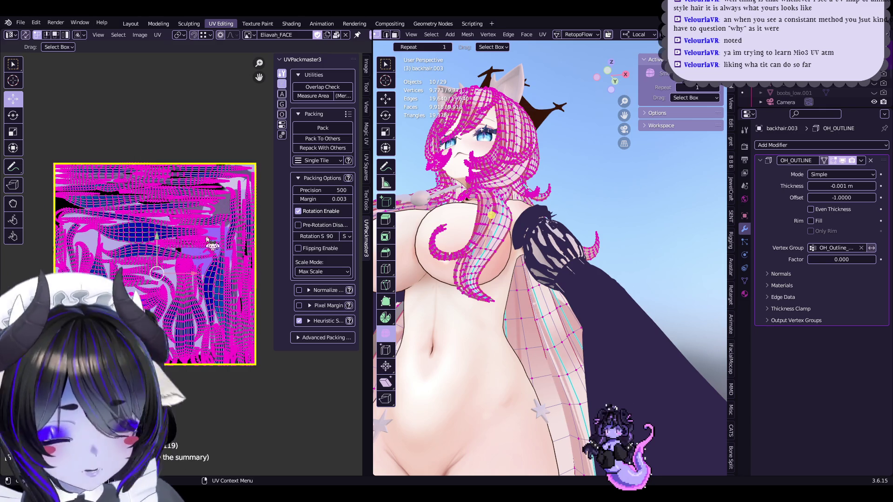
key(ctrl+z)
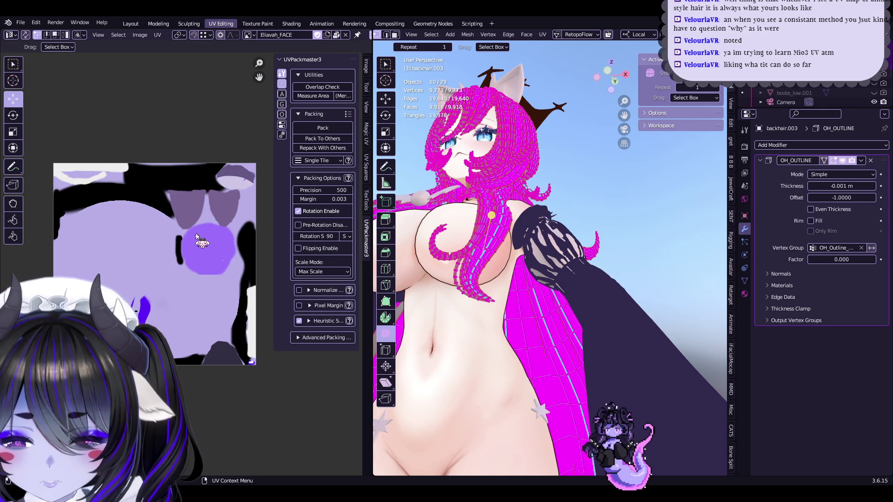
middle_drag(386, 237, 491, 302)
scroll(492, 302, up, 3)
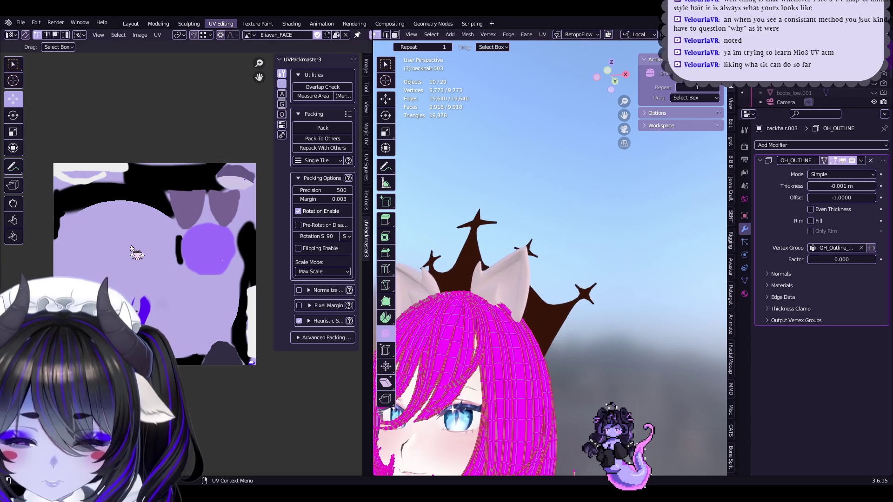
key(ctrl+shift+z)
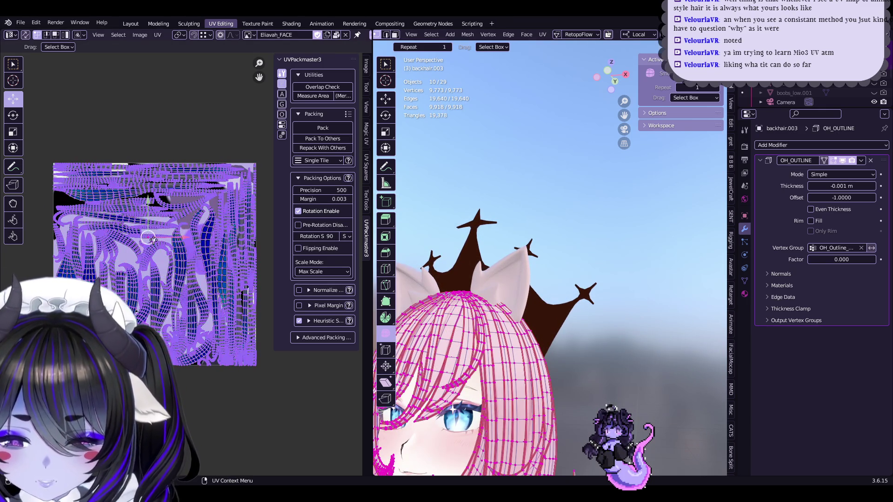
scroll(575, 278, up, 3)
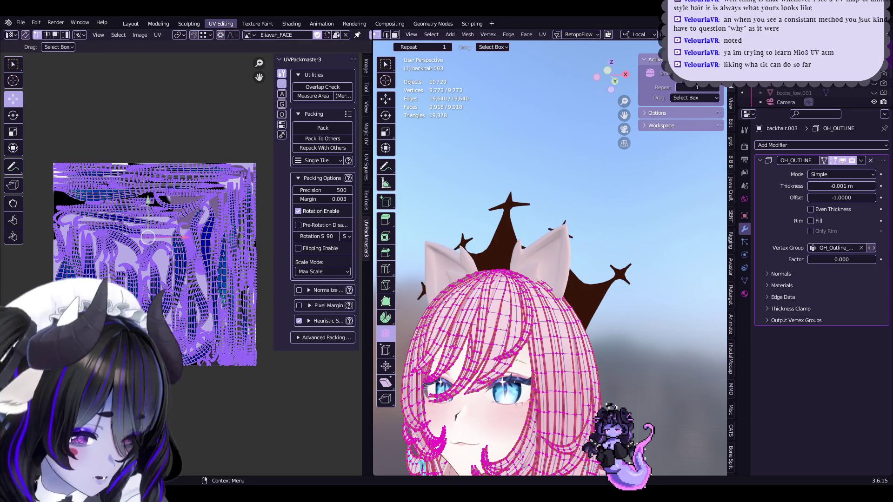
key(alt+Tab)
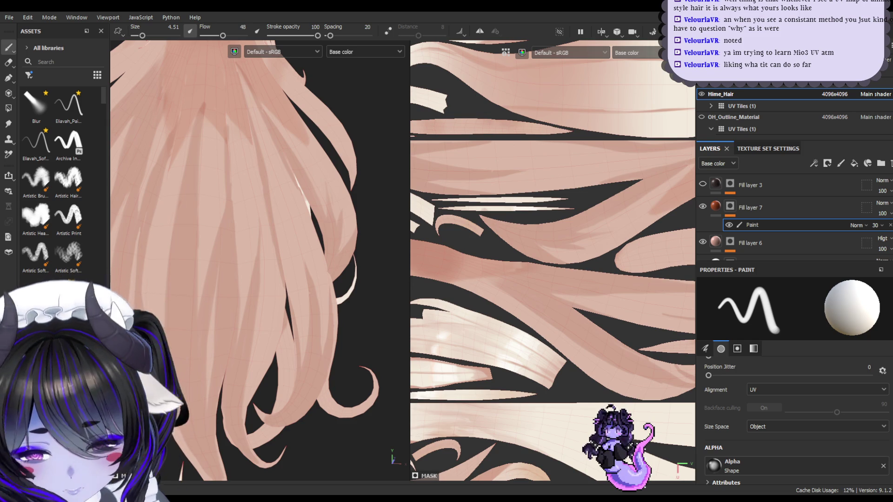
- Orbit and zoom around the pink hair to inspect the strand shading from top, back, front and below
mouse_move(328, 173)
alt+mouse_down()
mouse_move(279, 191)
mouse_move(310, 220)
alt+mouse_up()
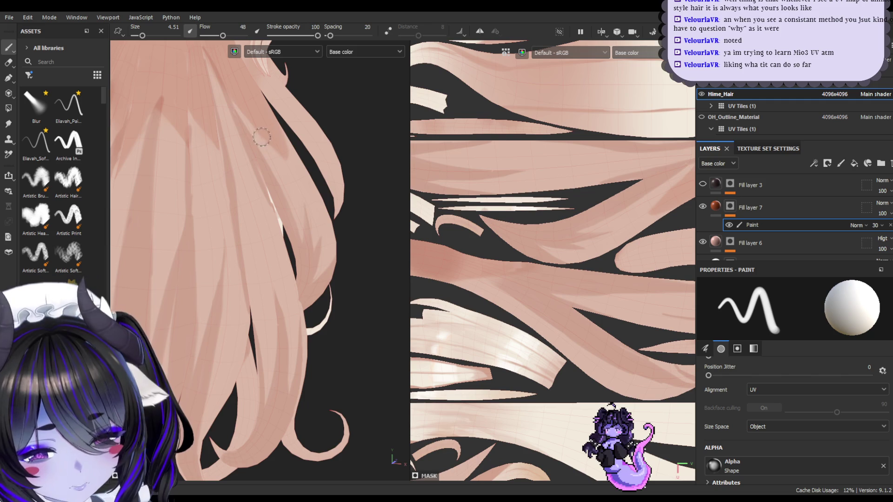
mouse_move(286, 159)
alt+mouse_down()
mouse_move(257, 178)
mouse_move(309, 201)
mouse_move(279, 202)
mouse_move(289, 205)
alt+mouse_up()
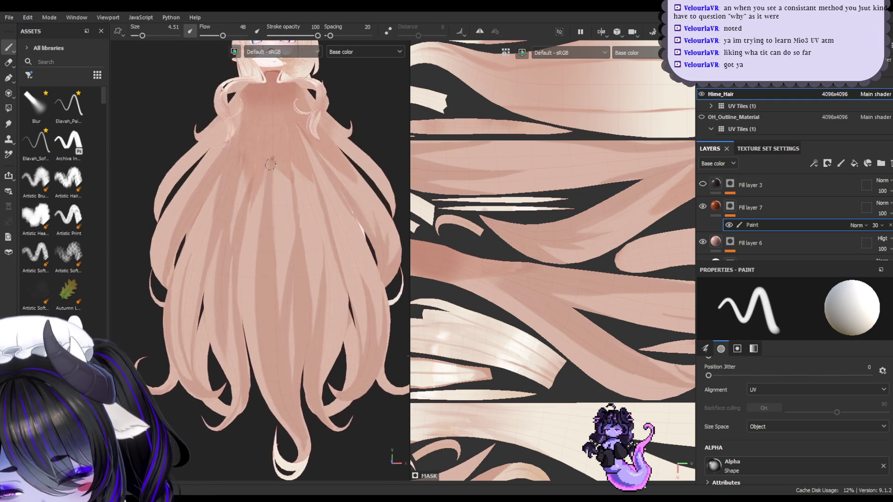
alt+right_drag(289, 205, 291, 237)
mouse_move(291, 237)
alt+mouse_down()
mouse_move(279, 233)
mouse_move(307, 242)
mouse_move(300, 247)
mouse_move(322, 236)
mouse_move(304, 237)
alt+mouse_up()
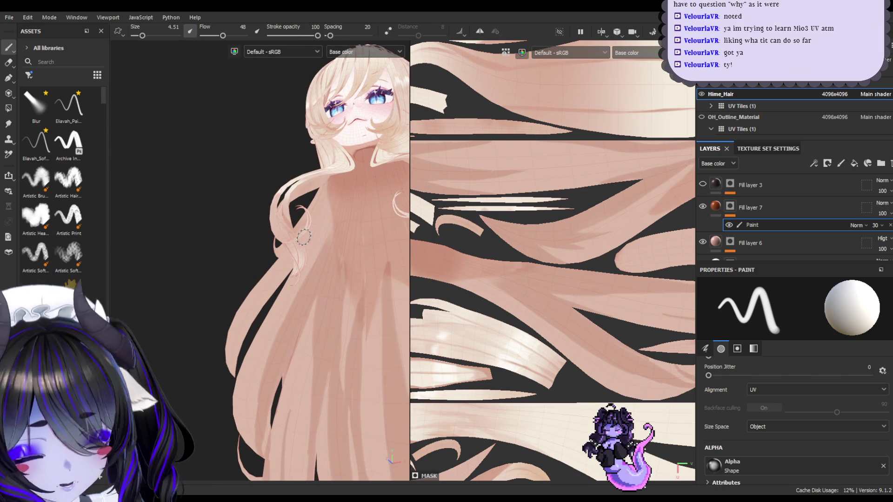
scroll(312, 279, up, 2)
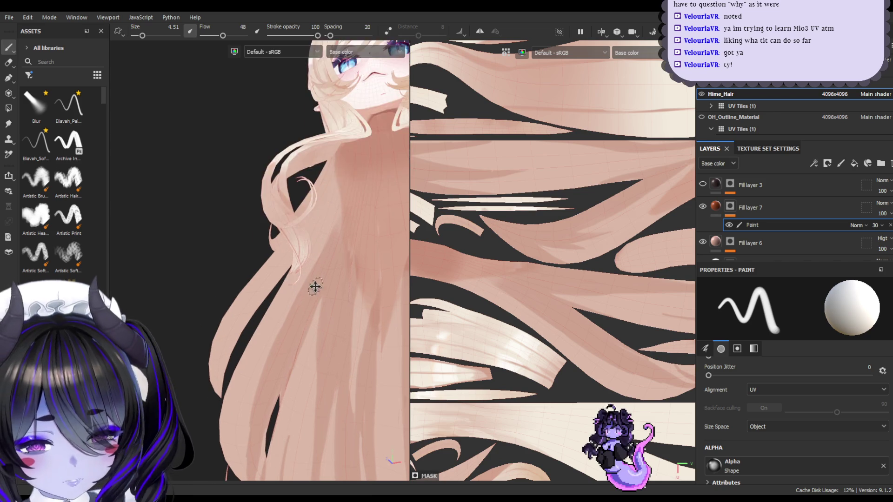
alt+drag(314, 287, 295, 253)
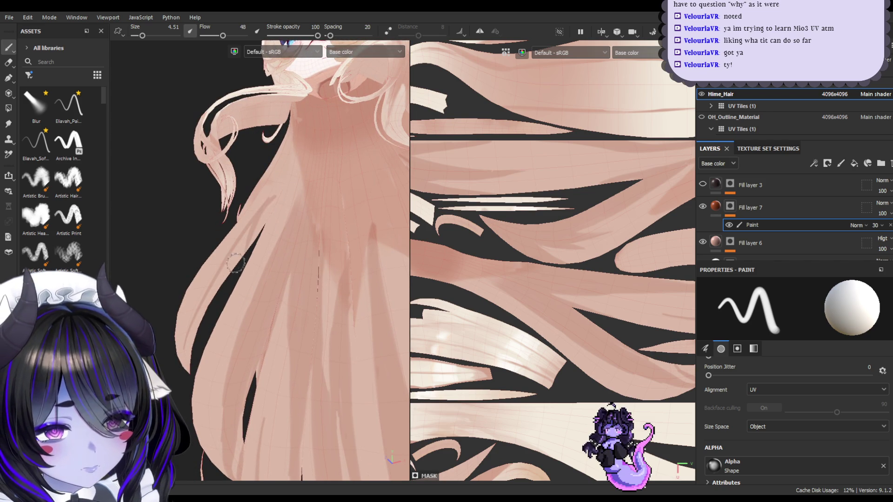
alt+drag(297, 281, 264, 213)
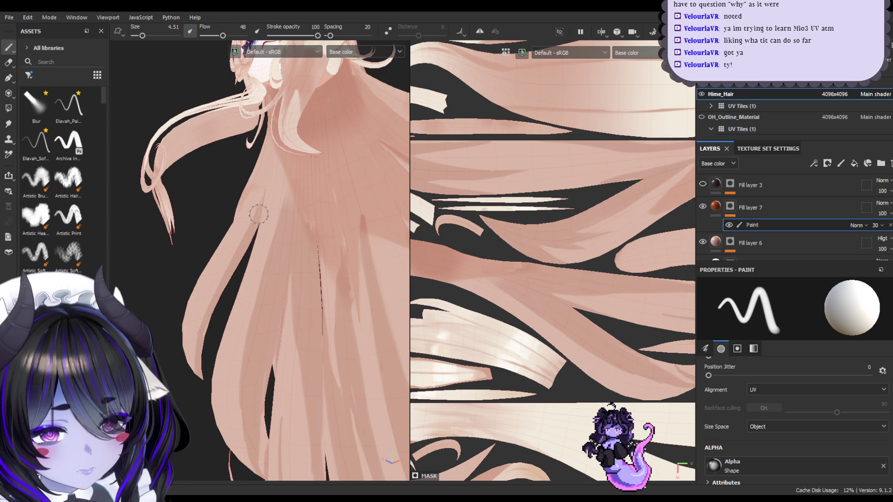
mouse_move(253, 405)
alt+mouse_down()
mouse_move(201, 357)
mouse_move(221, 367)
mouse_move(201, 318)
mouse_move(273, 389)
mouse_move(393, 423)
mouse_move(390, 465)
mouse_move(253, 368)
alt+mouse_up()
mouse_move(192, 320)
alt+mouse_down()
mouse_move(241, 279)
mouse_move(288, 259)
mouse_move(265, 285)
mouse_move(283, 318)
mouse_move(269, 241)
mouse_move(275, 267)
alt+mouse_up()
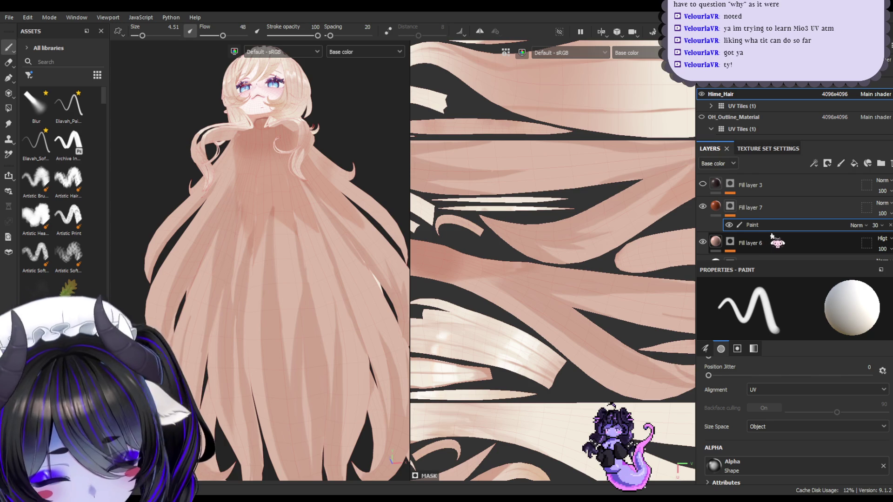
scroll(763, 242, down, 2)
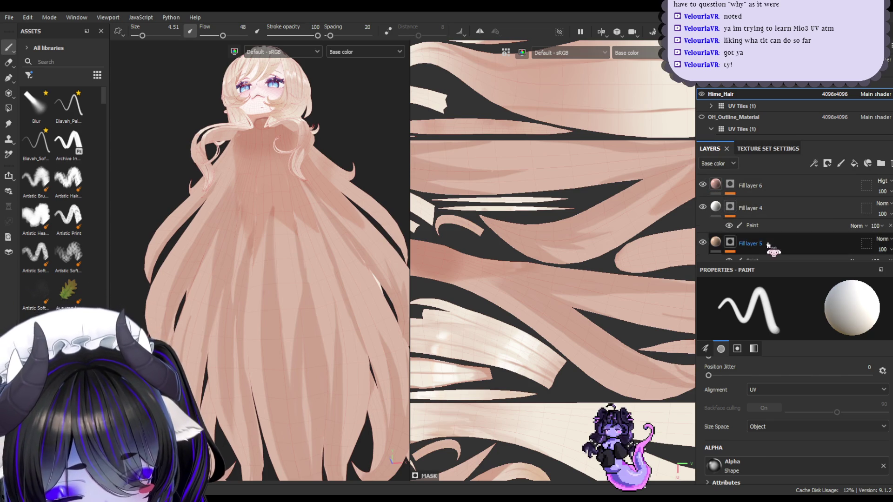
scroll(768, 244, up, 1)
scroll(763, 232, down, 3)
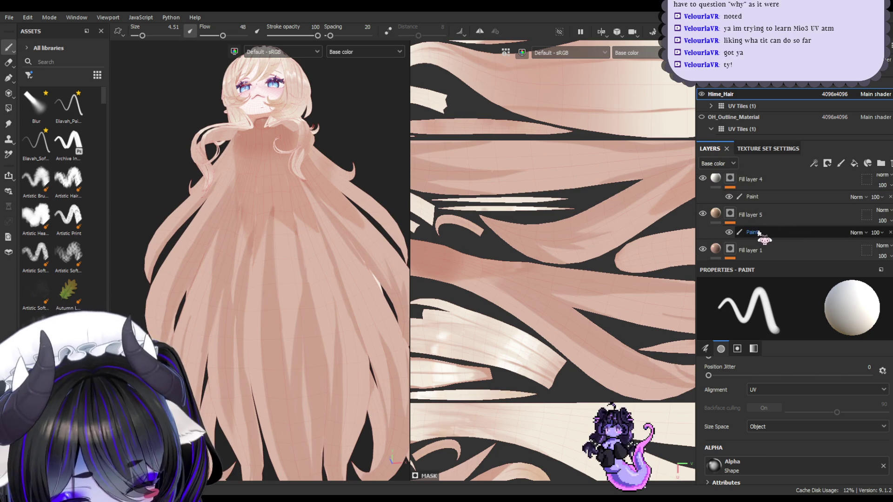
click(750, 240)
click(703, 220)
click(703, 220)
click(9, 123)
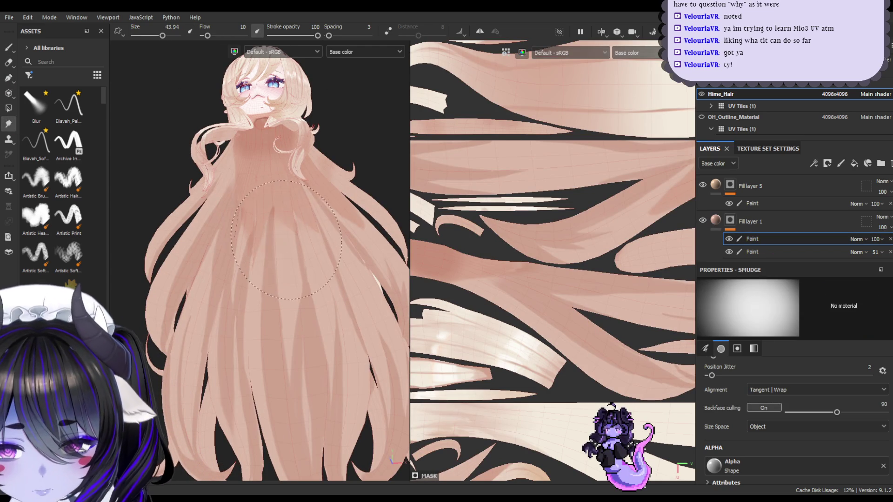
key(bracketright)
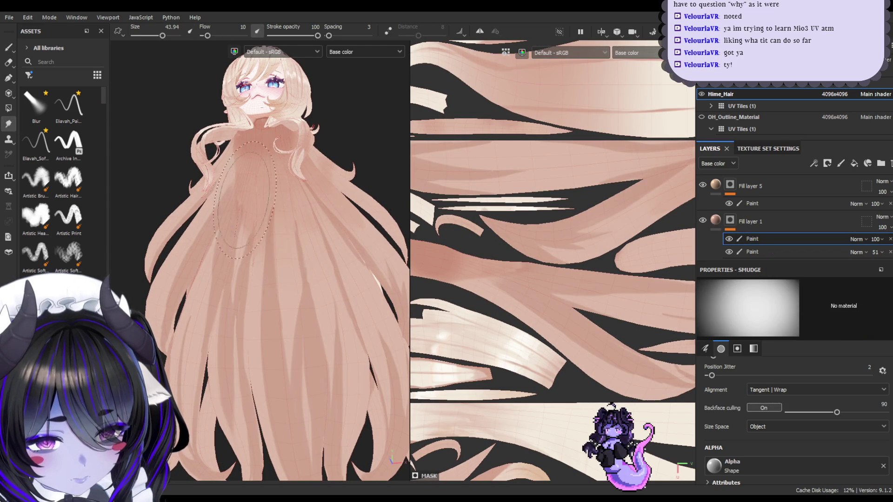
key(bracketleft)
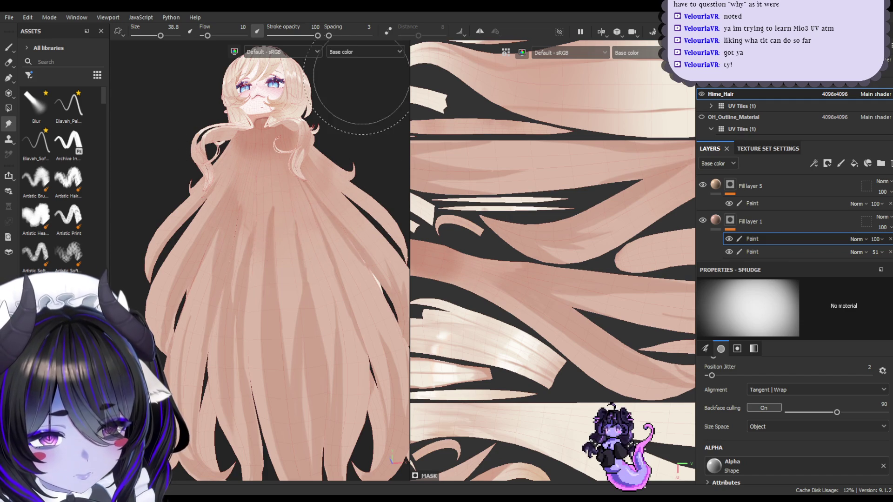
click(11, 47)
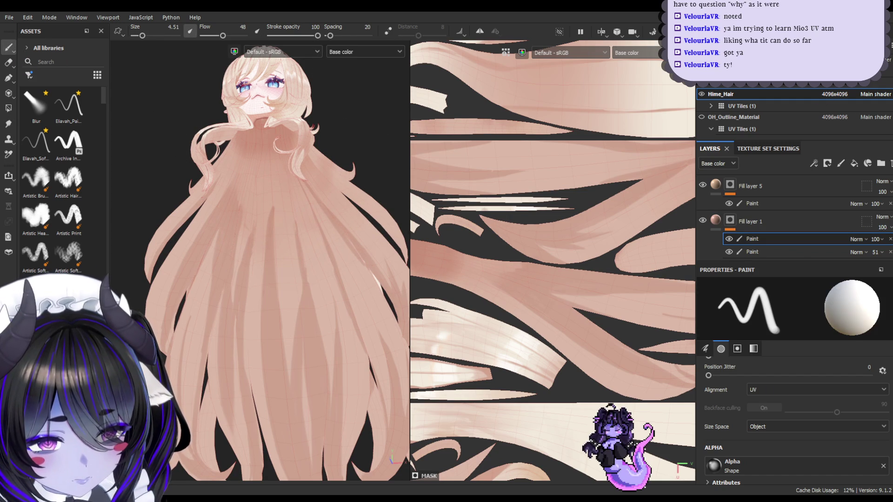
scroll(791, 219, up, 3)
scroll(814, 210, up, 1)
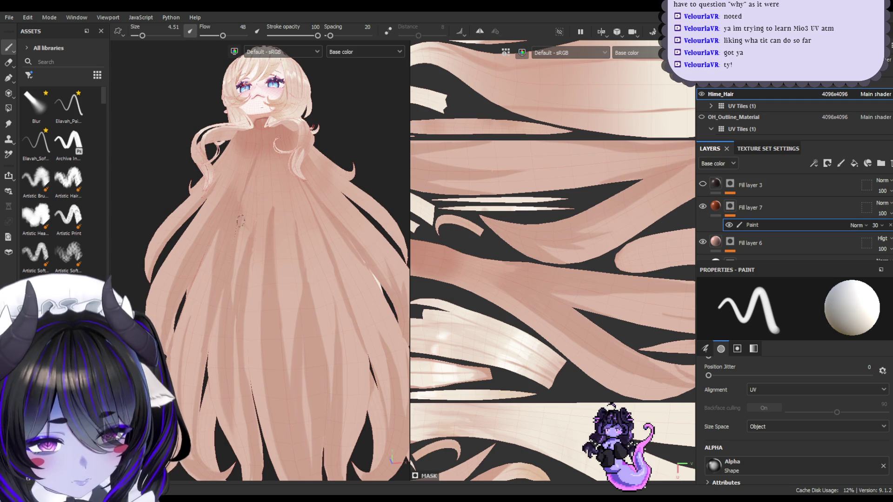
- Enlarge the brush slightly and set its Alignment to Tangent | Wrap
key(bracketright)
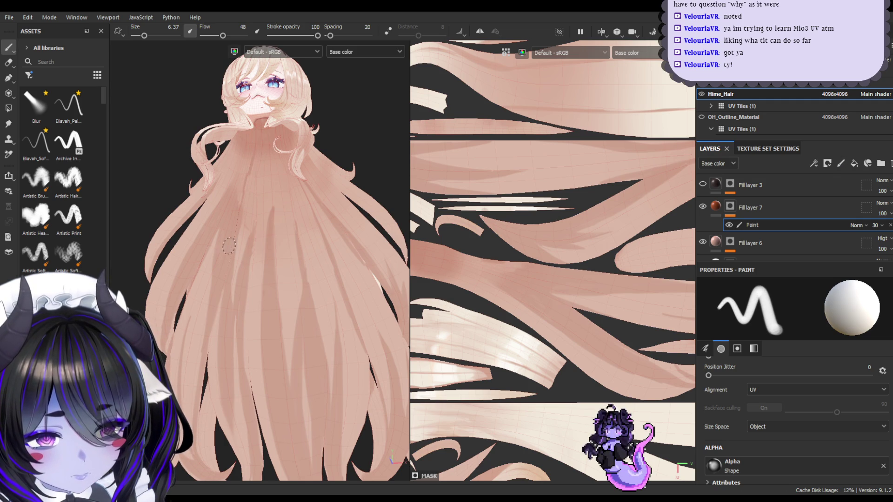
scroll(241, 243, up, 3)
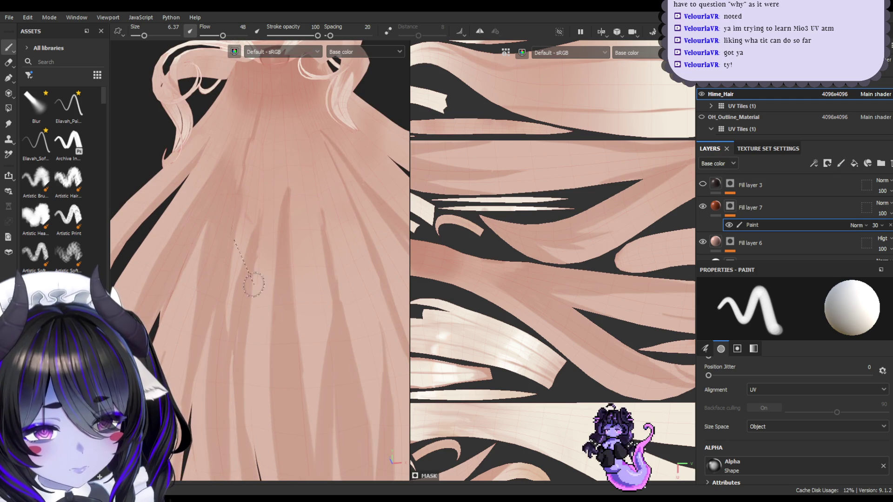
mouse_move(244, 234)
alt+mouse_down()
mouse_move(276, 293)
mouse_move(281, 259)
alt+mouse_up()
click(760, 390)
click(785, 431)
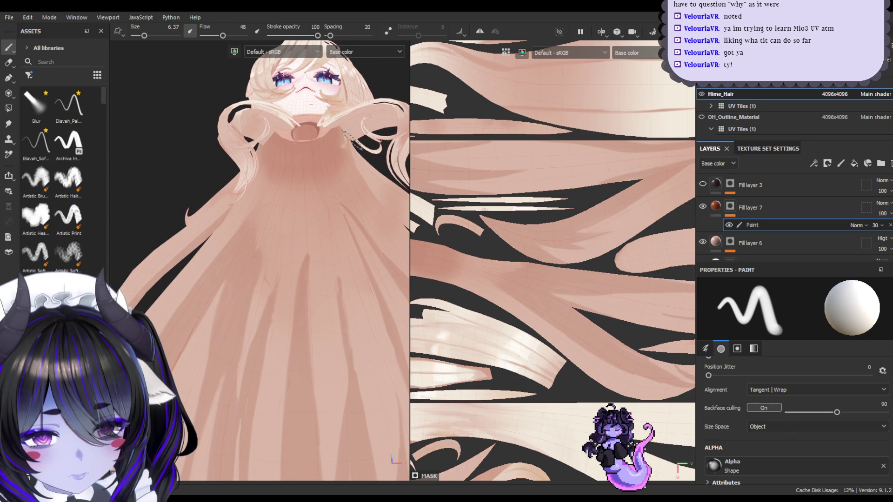
mouse_move(372, 145)
alt+mouse_down()
mouse_move(274, 219)
mouse_move(309, 205)
alt+mouse_up()
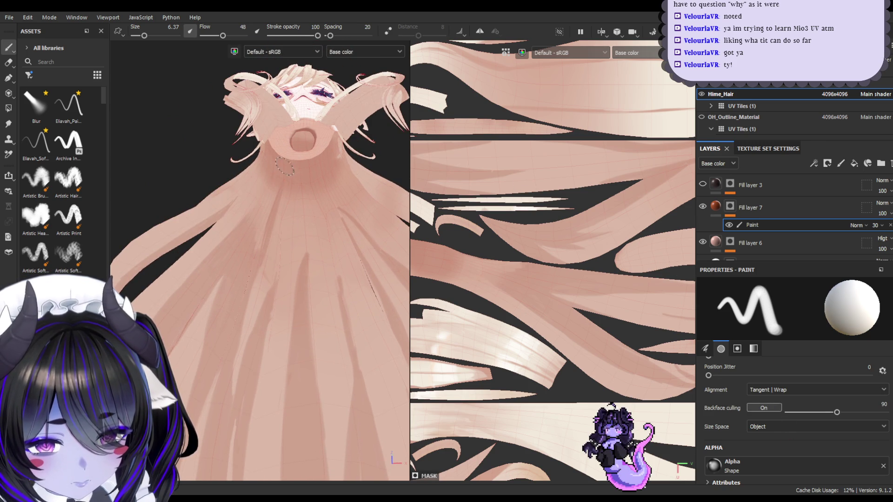
mouse_move(220, 217)
alt+mouse_down()
mouse_move(319, 233)
mouse_move(284, 215)
mouse_move(293, 204)
alt+mouse_up()
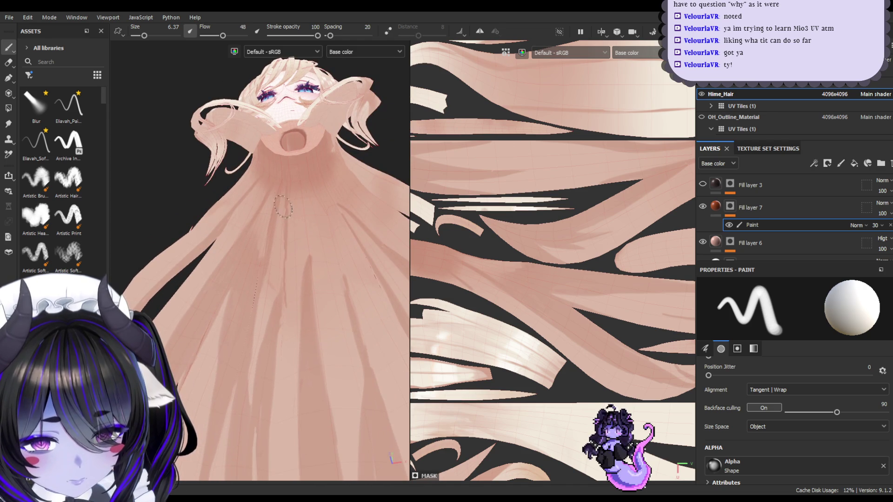
- Set the brush size to 9.76 and orbit around the hair, toggling between eraser and paint
key(e)
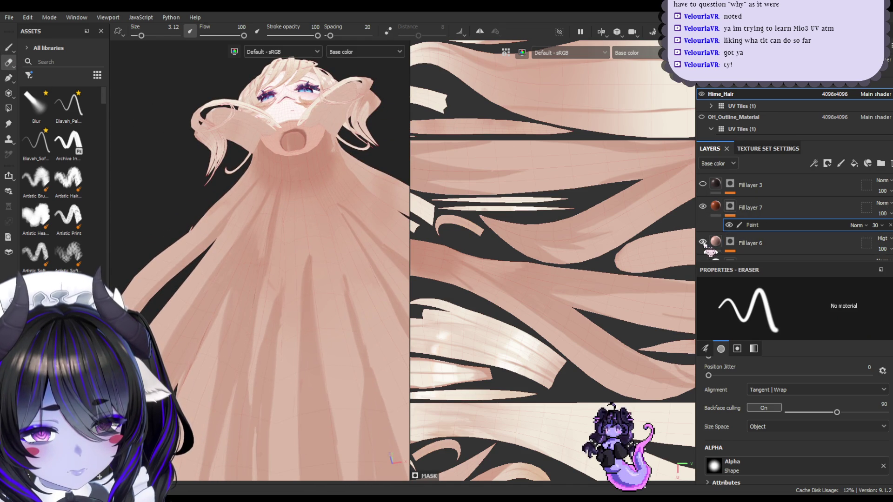
click(8, 47)
mouse_move(304, 171)
alt+mouse_down()
mouse_move(307, 236)
mouse_move(300, 185)
alt+mouse_up()
alt+drag(306, 217, 293, 252)
ctrl+right_drag(284, 260, 291, 260)
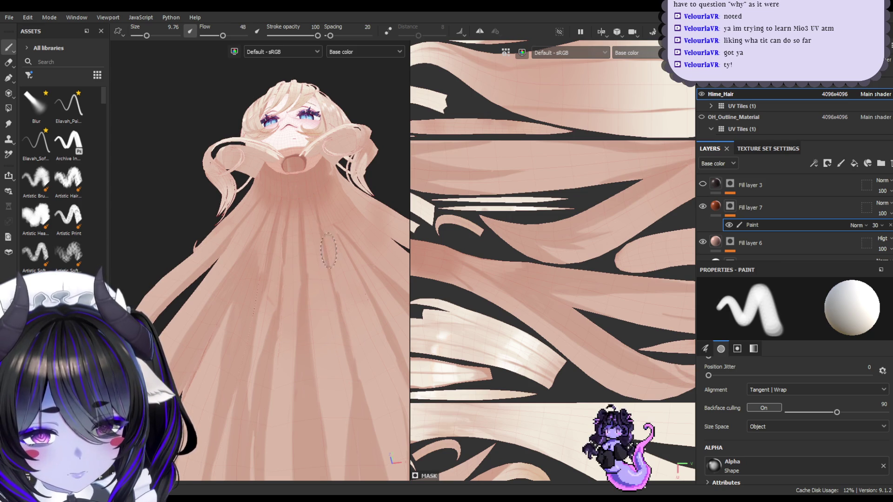
alt+drag(339, 241, 344, 198)
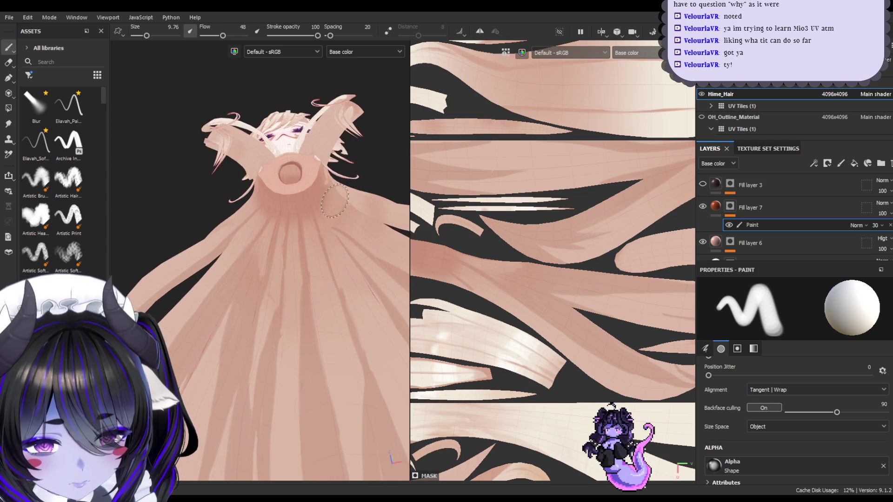
mouse_move(341, 280)
alt+mouse_down()
mouse_move(335, 293)
mouse_move(297, 293)
alt+mouse_up()
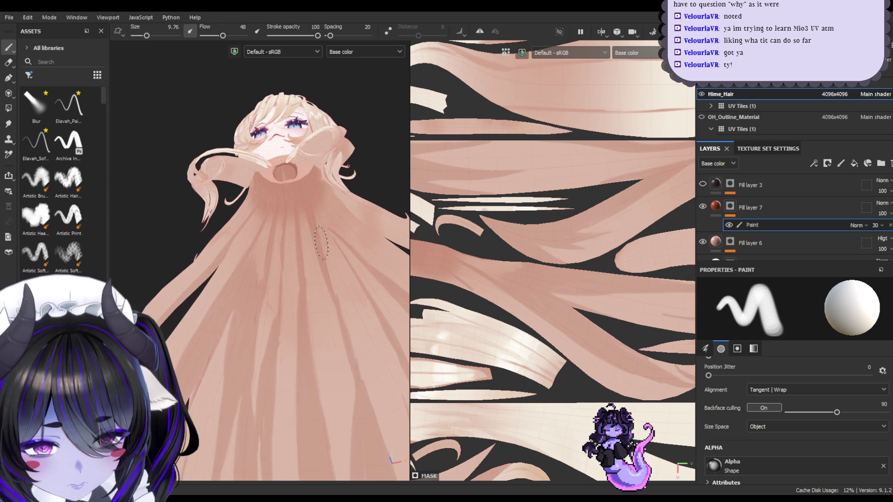
click(9, 62)
mouse_move(341, 305)
alt+mouse_down()
mouse_move(335, 285)
mouse_move(353, 317)
alt+mouse_up()
click(7, 47)
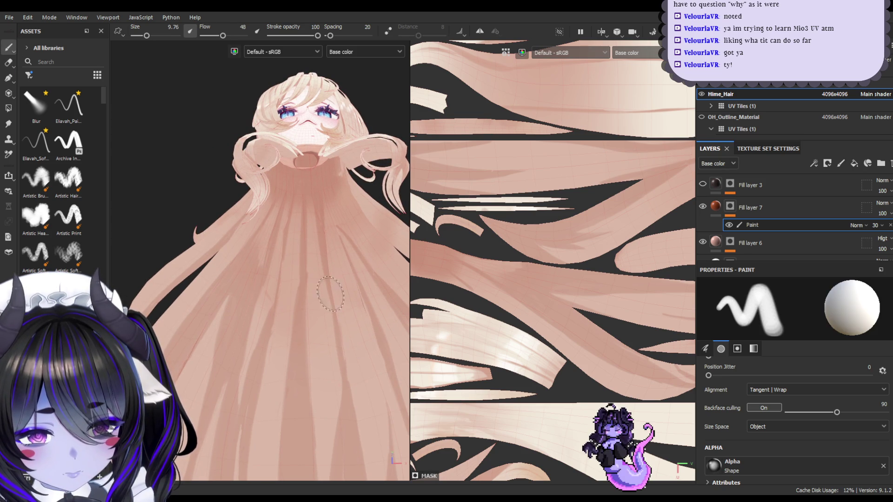
alt+drag(343, 371, 310, 214)
- Orbit to side and top views and paint a short darker strand stroke near the head
mouse_move(337, 244)
alt+mouse_down()
mouse_move(376, 266)
mouse_move(343, 260)
mouse_move(343, 285)
mouse_move(362, 236)
alt+mouse_up()
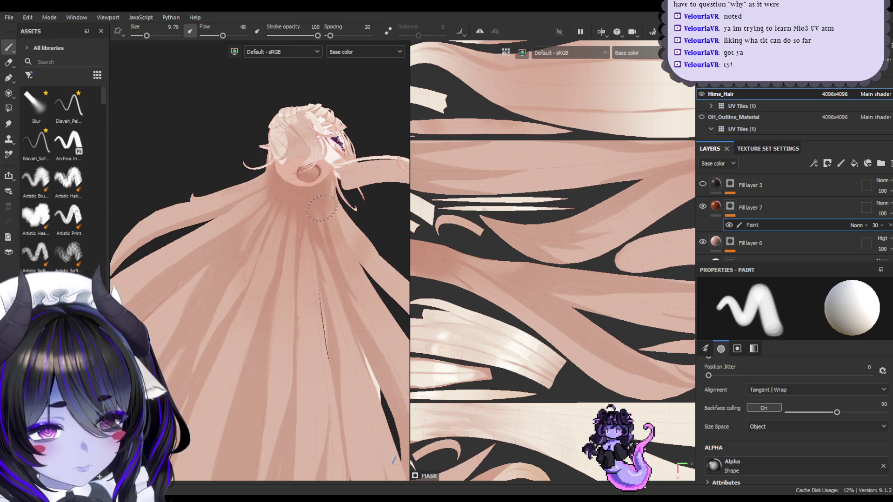
mouse_move(331, 236)
alt+mouse_down()
mouse_move(351, 259)
mouse_move(334, 205)
alt+mouse_up()
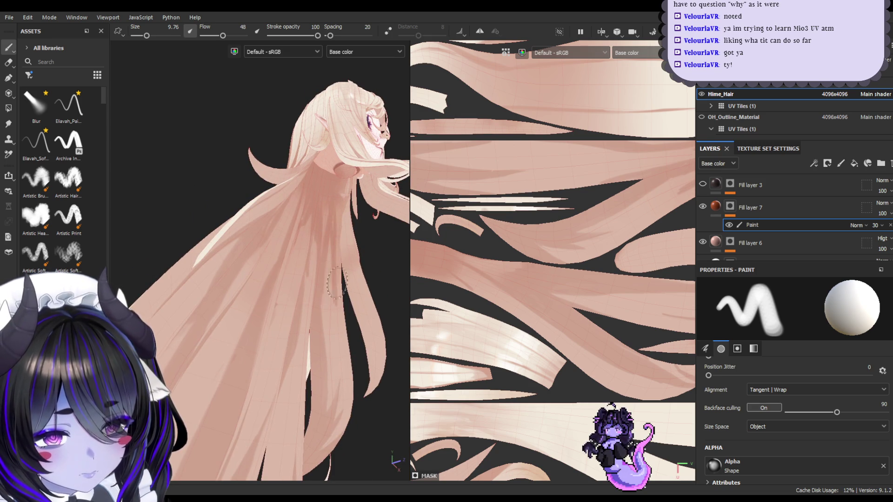
alt+drag(338, 263, 343, 246)
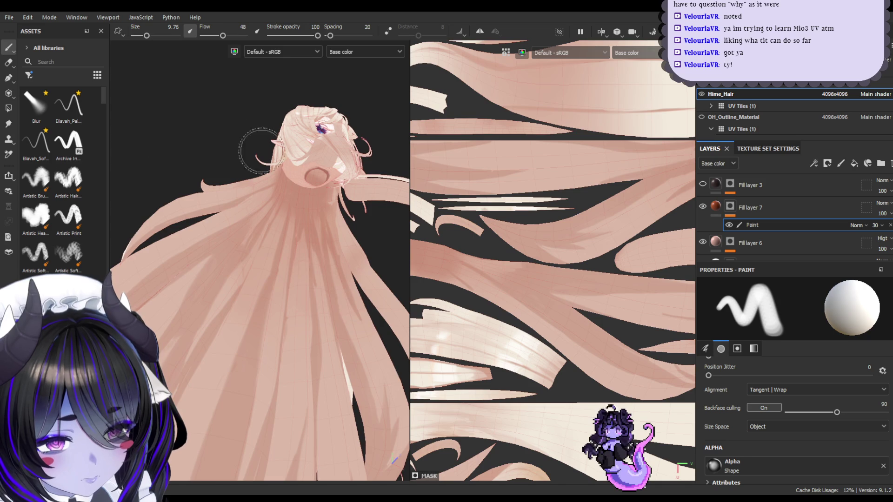
click(9, 123)
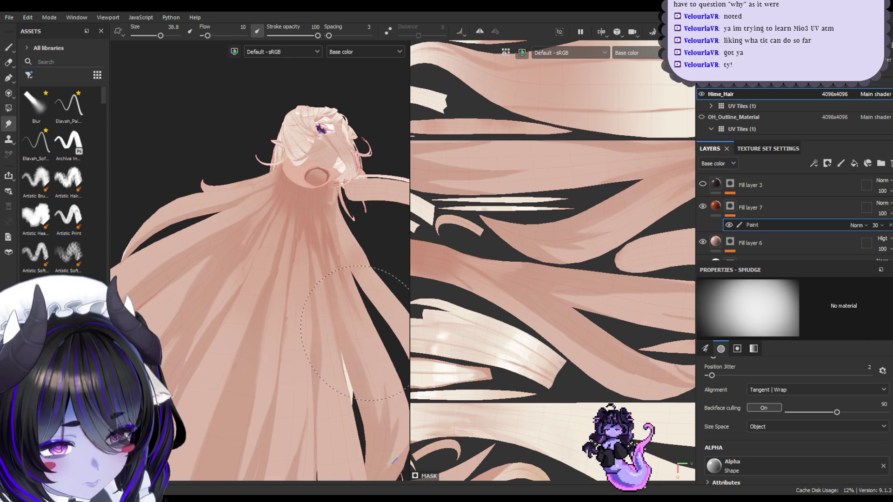
click(12, 49)
drag(350, 339, 341, 333)
alt+drag(374, 298, 337, 288)
- Erase stray strokes on the lower left hair, viewed from low frontal and side angles
click(8, 63)
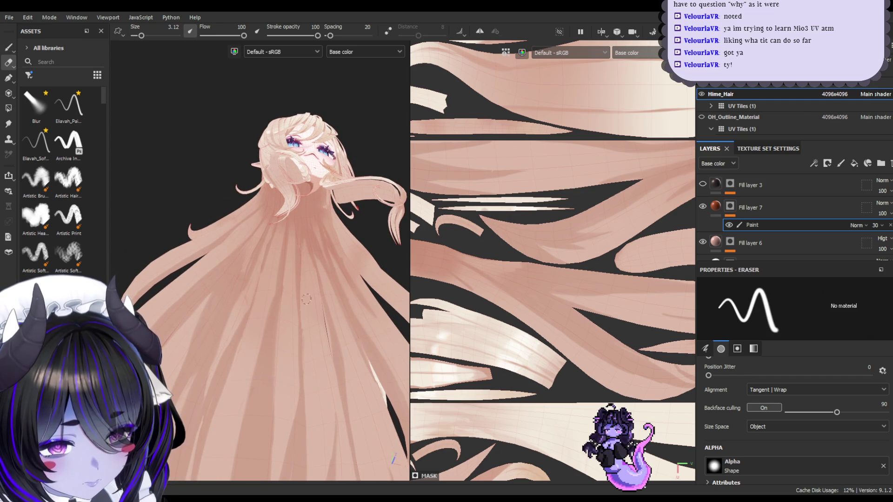
click(8, 47)
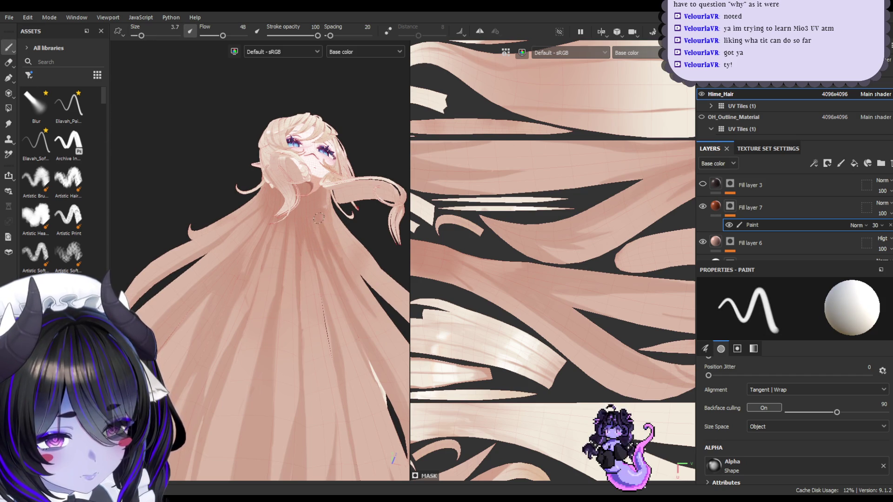
alt+drag(356, 327, 307, 297)
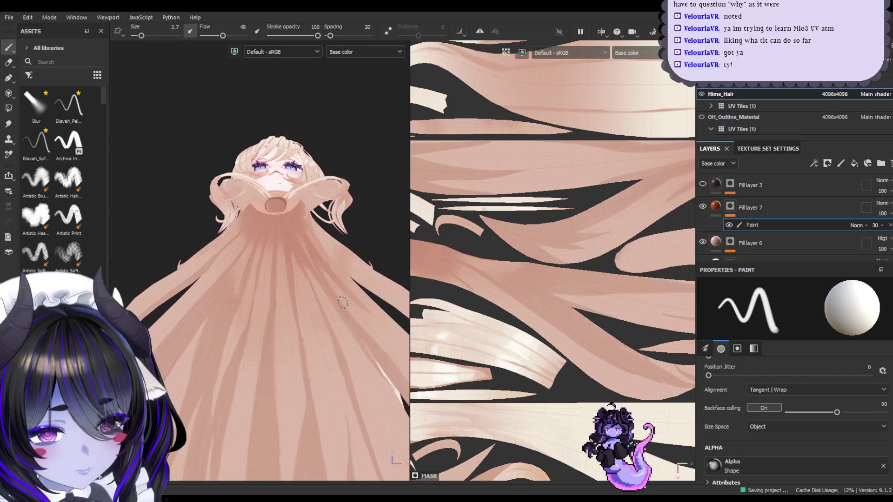
click(9, 62)
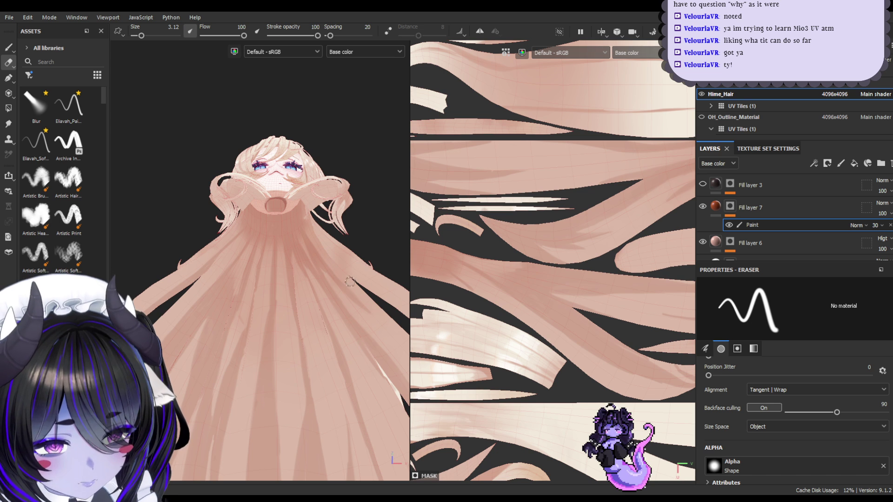
mouse_move(331, 279)
alt+mouse_down()
mouse_move(299, 256)
mouse_move(319, 255)
mouse_move(262, 229)
mouse_move(289, 271)
mouse_move(293, 254)
mouse_move(290, 239)
mouse_move(283, 259)
mouse_move(268, 256)
mouse_move(291, 289)
mouse_move(267, 276)
alt+mouse_up()
click(9, 47)
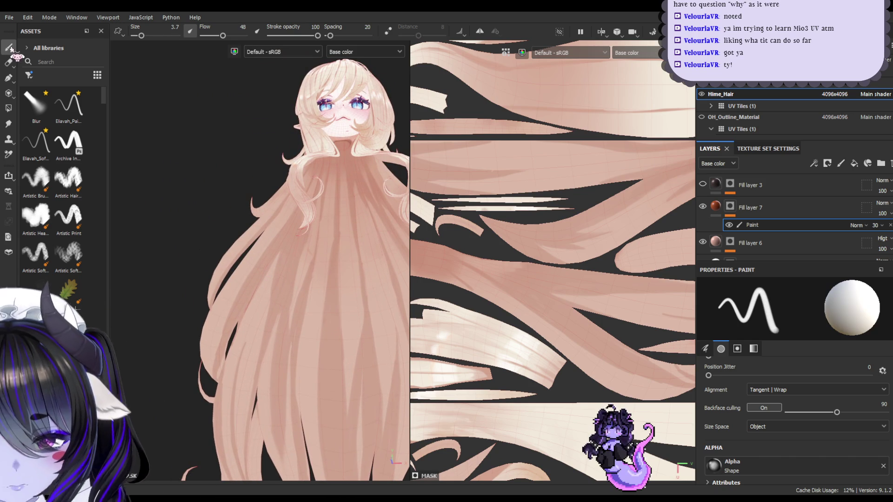
- Turn Lazy Mouse off and resize the Eraser while cleaning up stray marks
click(388, 31)
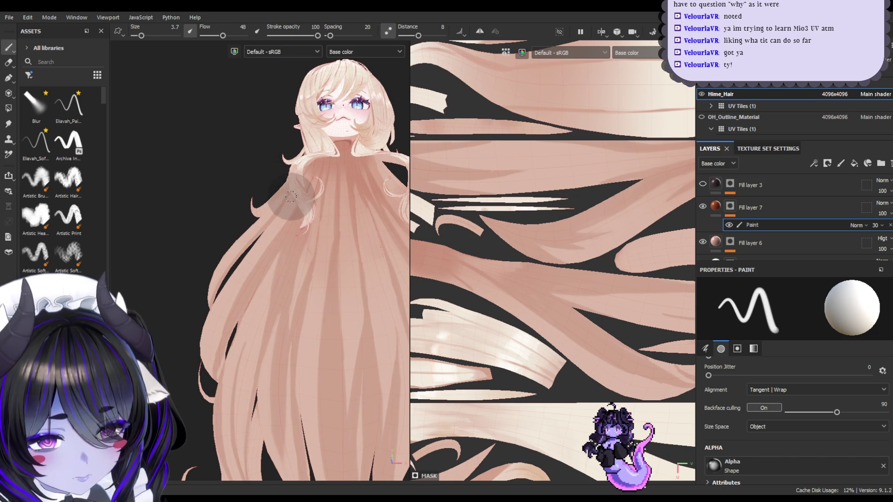
scroll(200, 372, up, 5)
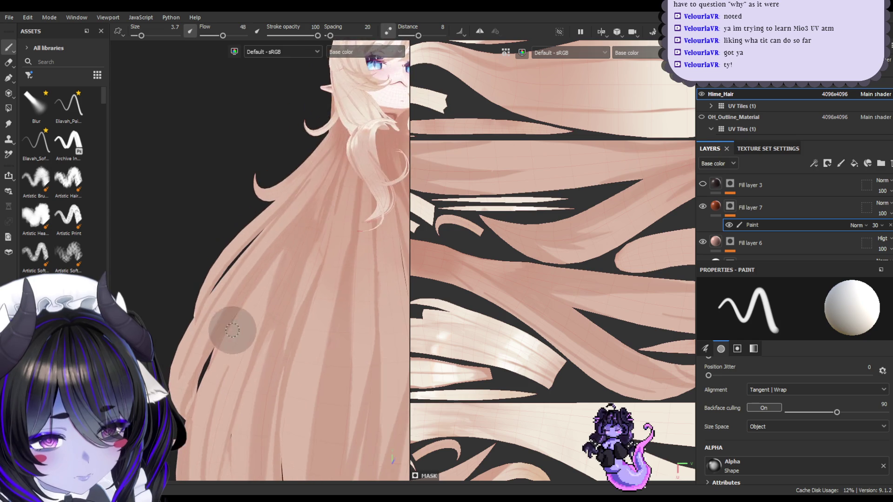
scroll(308, 358, up, 1)
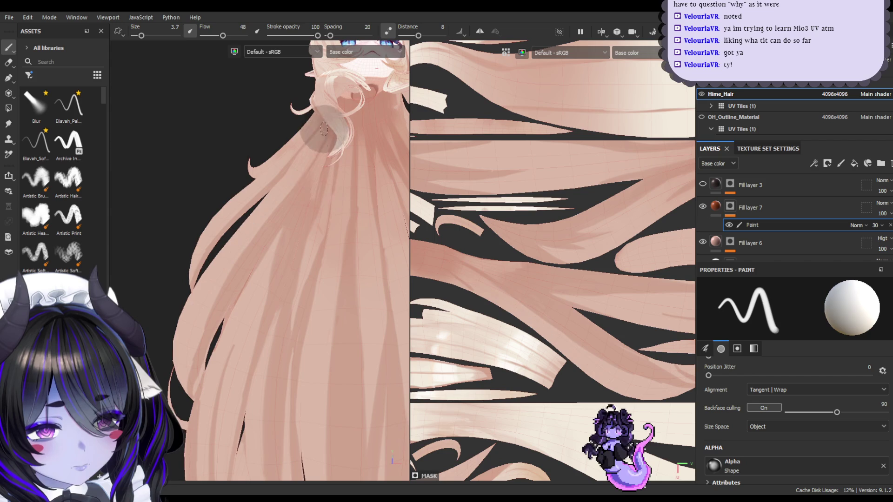
click(8, 62)
key(bracketleft)
key(bracketleft)
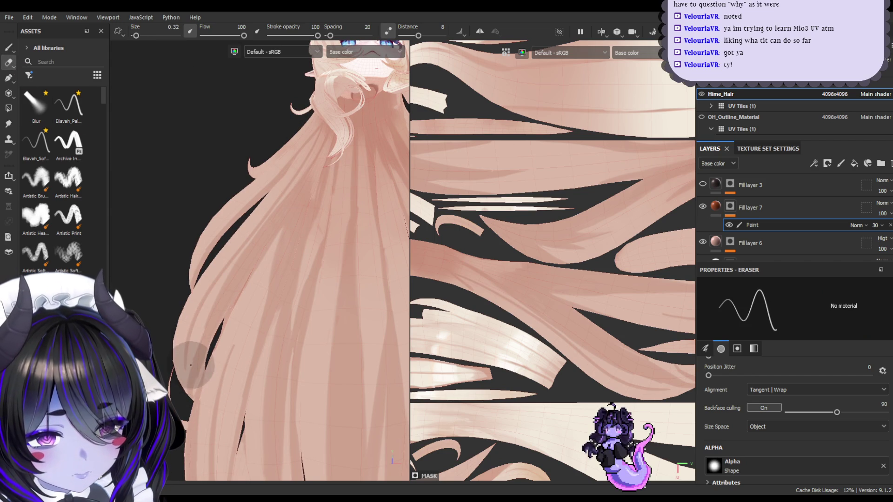
click(388, 31)
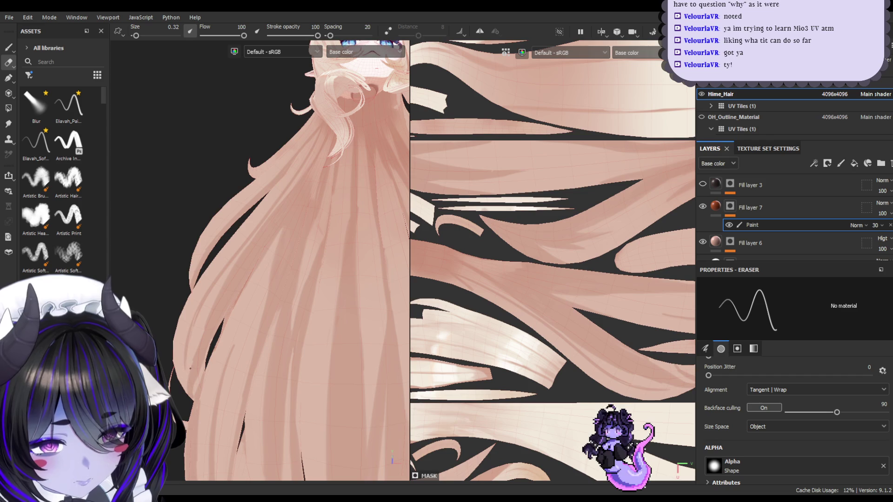
key(bracketright)
key(bracketright)
key(bracketright)
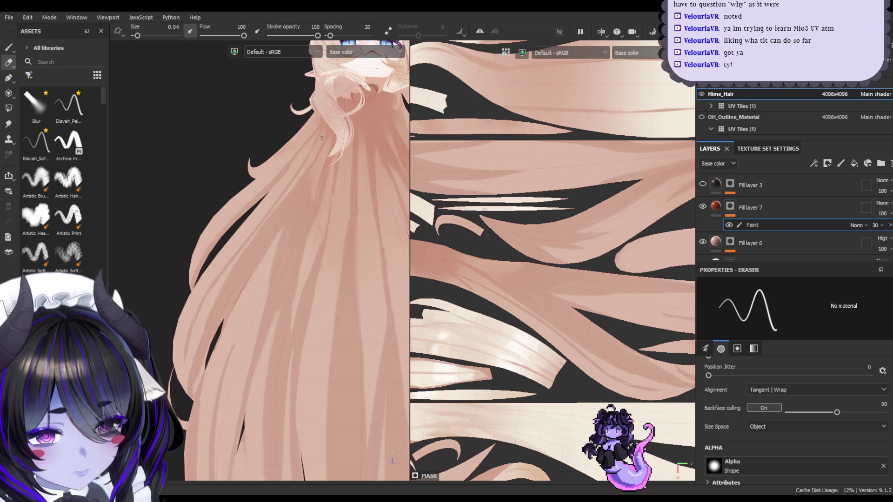
- Return to the Paint brush and enlarge it to size 5.4
click(8, 47)
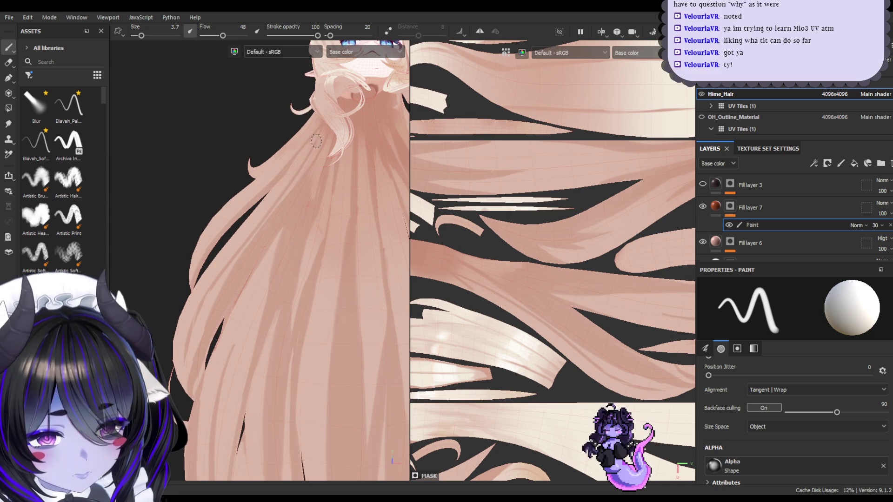
key(bracketright)
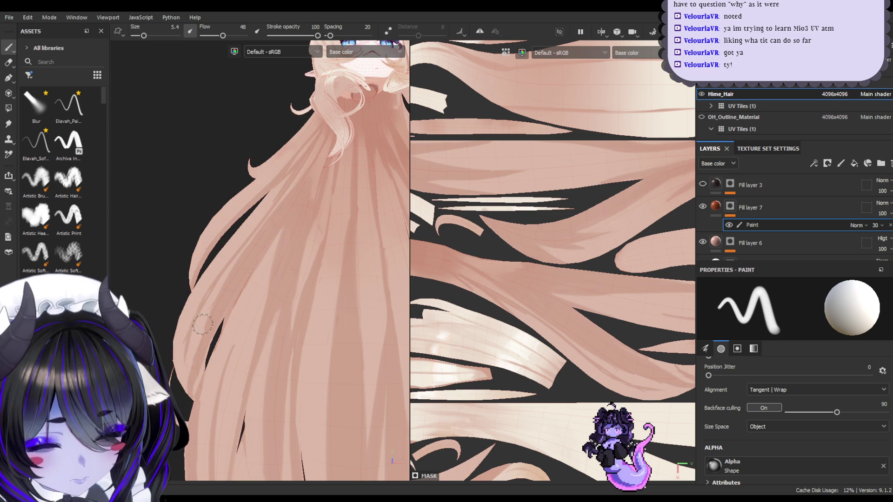
mouse_move(275, 391)
alt+mouse_down()
mouse_move(231, 384)
mouse_move(181, 325)
alt+mouse_up()
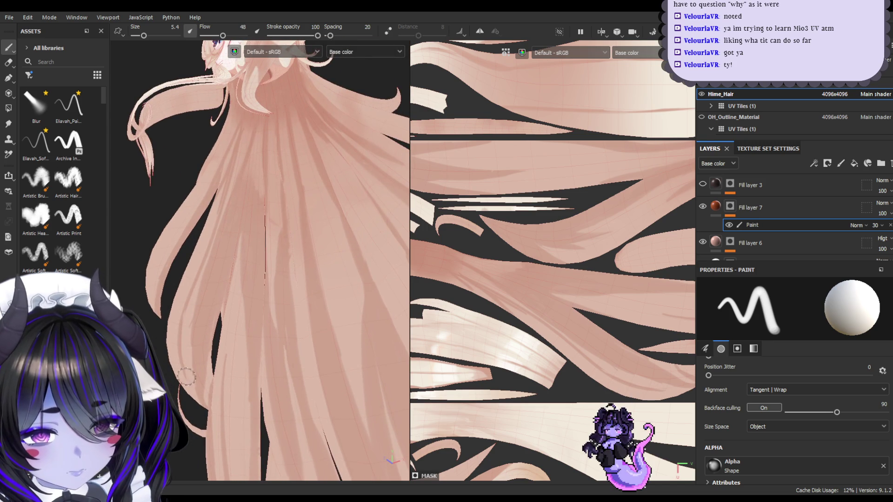
alt+drag(255, 350, 261, 323)
scroll(261, 322, down, 5)
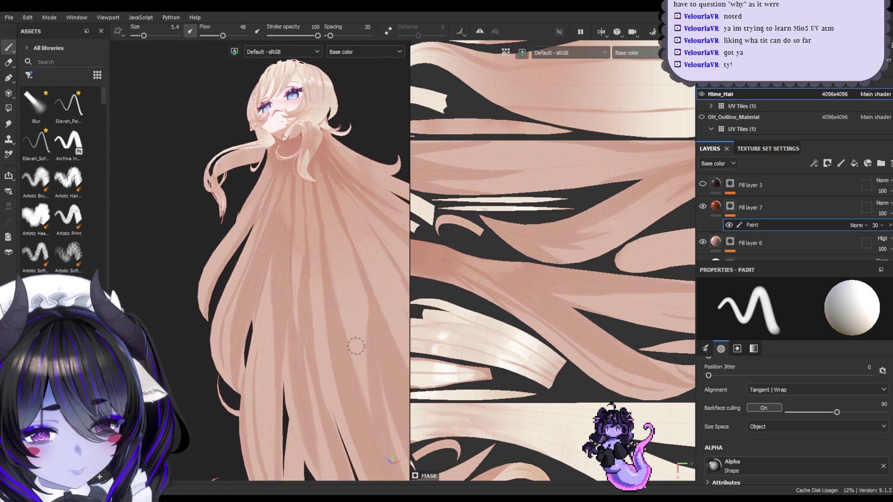
- Turn the hair to the back view and set the brush size to about 20
scroll(253, 270, up, 8)
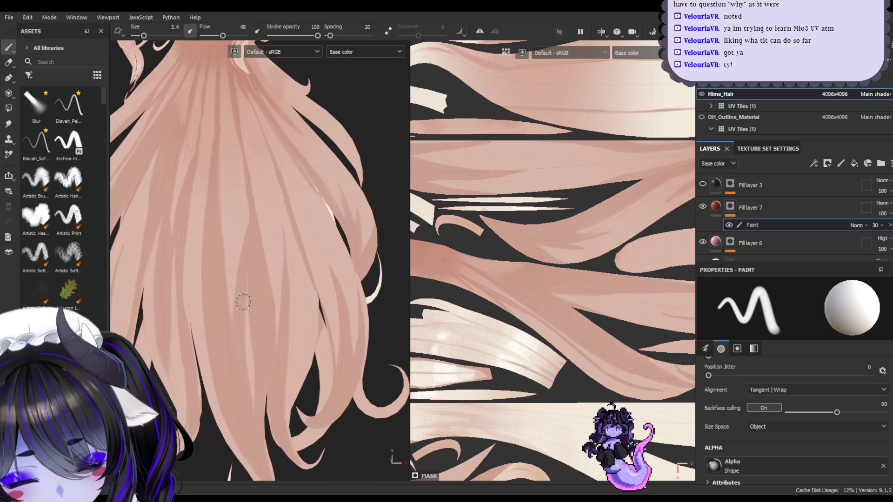
alt+drag(243, 302, 280, 305)
ctrl+right_drag(280, 304, 326, 120)
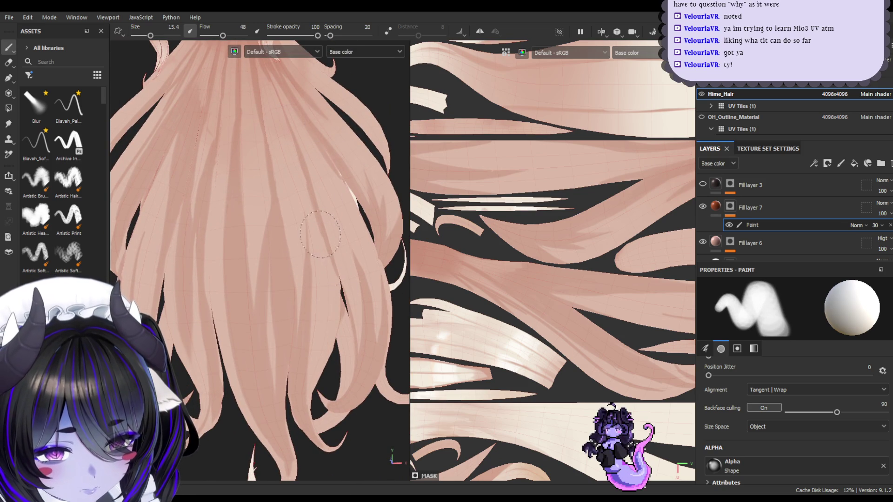
ctrl+right_drag(330, 258, 322, 227)
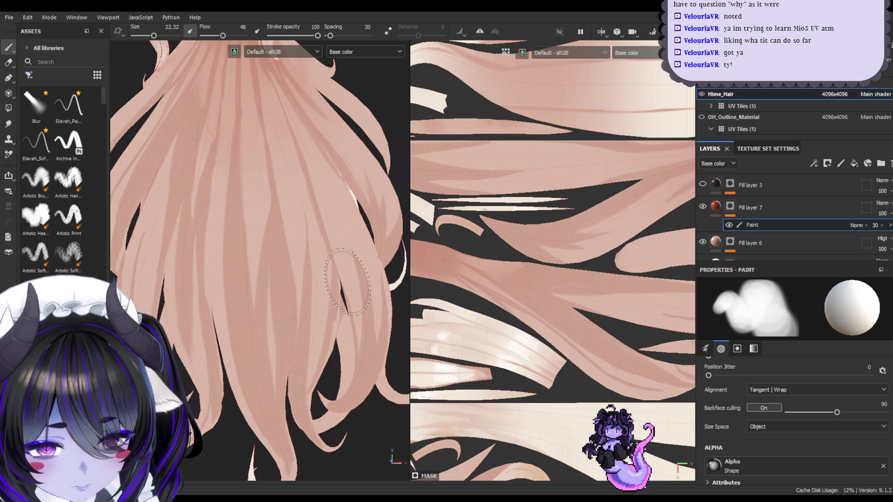
ctrl+right_drag(337, 274, 334, 296)
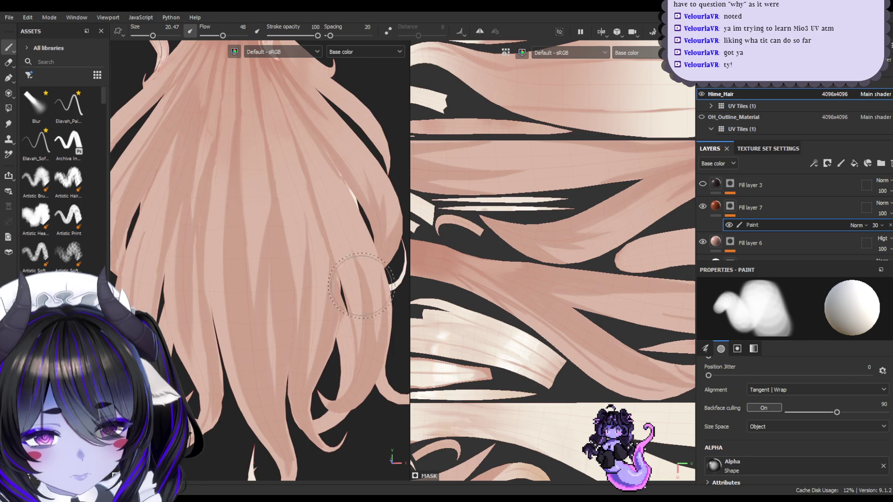
- Zoom out to the full back of the hair, show its top, and select Fill layer 7
mouse_move(336, 294)
alt+mouse_down()
mouse_move(335, 384)
mouse_move(309, 383)
mouse_move(270, 359)
mouse_move(292, 398)
mouse_move(308, 387)
alt+mouse_up()
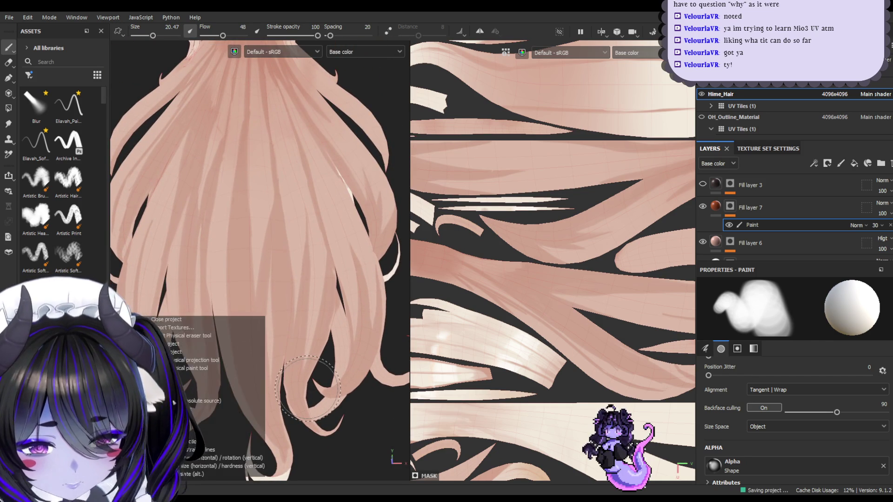
mouse_move(281, 278)
alt+mouse_down()
mouse_move(275, 349)
mouse_move(277, 324)
mouse_move(243, 351)
mouse_move(249, 339)
mouse_move(273, 362)
alt+mouse_up()
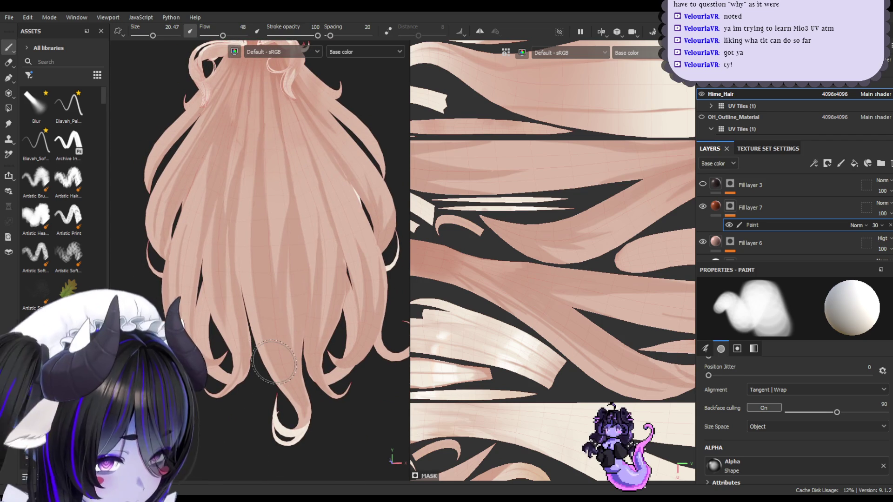
click(772, 209)
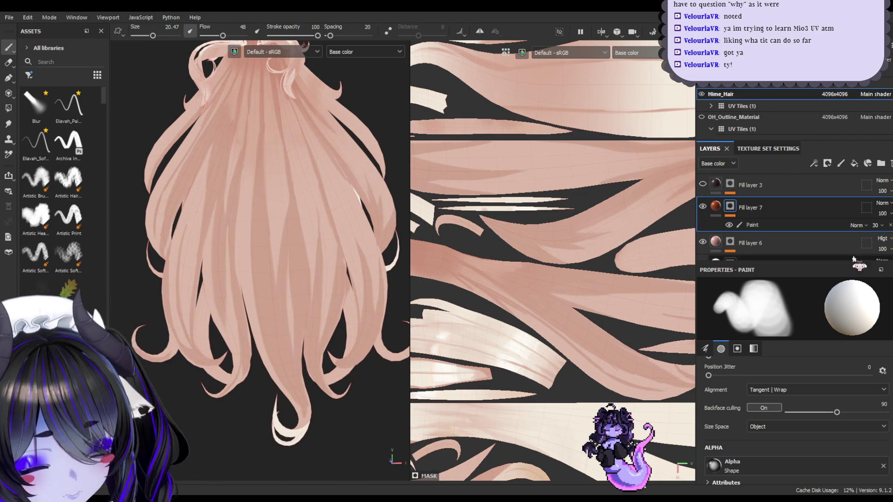
- Move Fill layer 6 above Fill layer 7 and give it a paint effect
scroll(757, 224, down, 1)
scroll(757, 233, up, 1)
drag(757, 240, 775, 183)
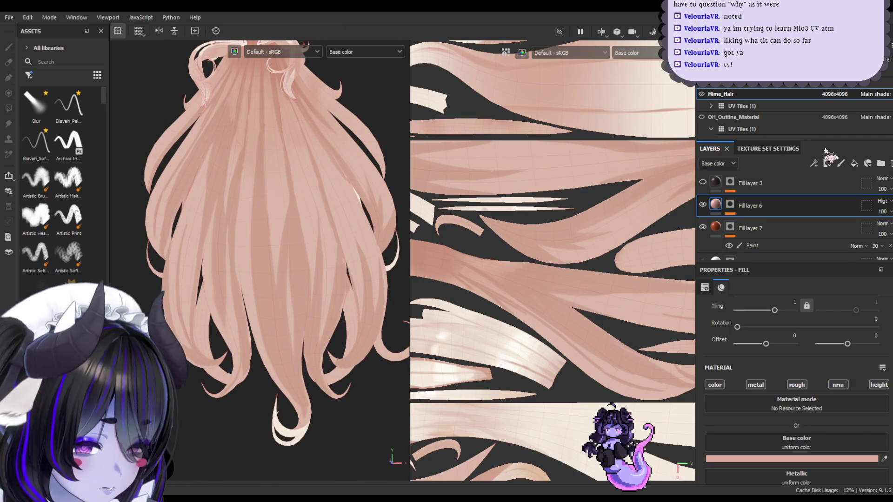
click(777, 219)
click(775, 209)
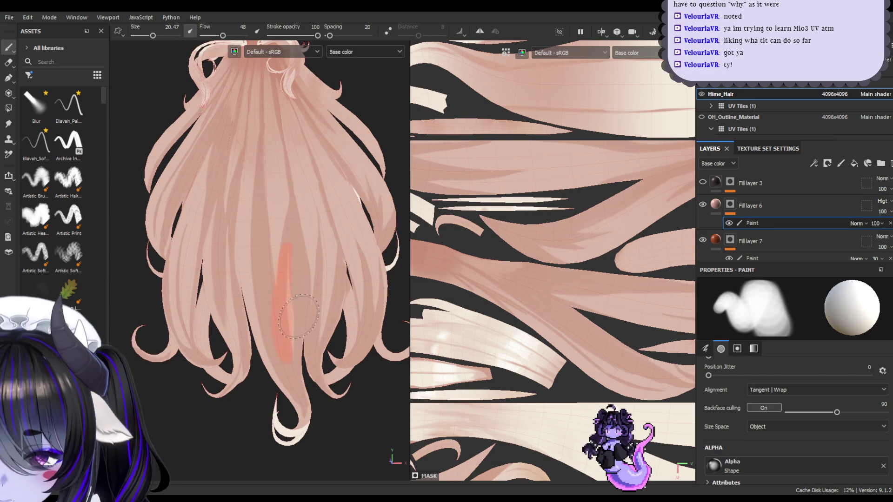
- Try orange test strokes at different brush sizes and undo each one
key(ctrl+z)
key(bracketleft)
key(bracketleft)
key(bracketleft)
drag(277, 278, 306, 183)
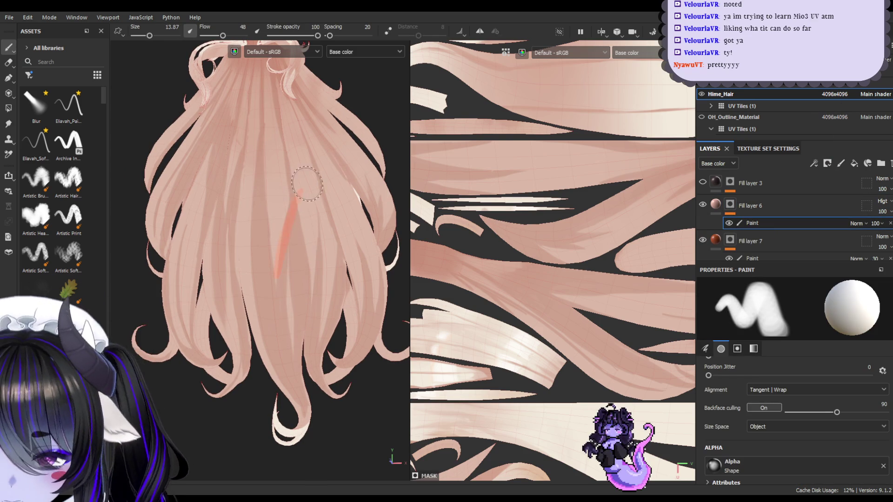
key(ctrl+z)
key(bracketright)
key(bracketright)
key(bracketright)
drag(265, 332, 257, 229)
key(ctrl+z)
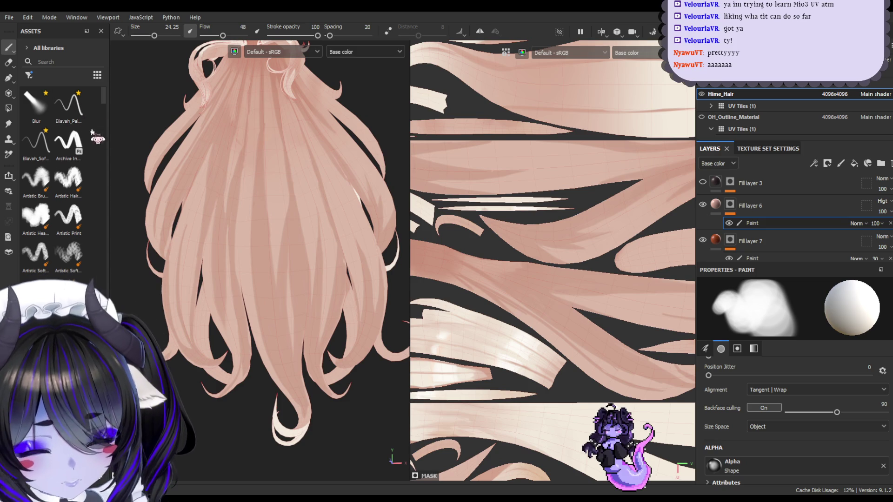
- Pick the Elavah_Soft brush at about size 30 without pen-pressure sizing, then add Fill layer 8
click(36, 141)
key(bracketleft)
key(bracketleft)
key(bracketleft)
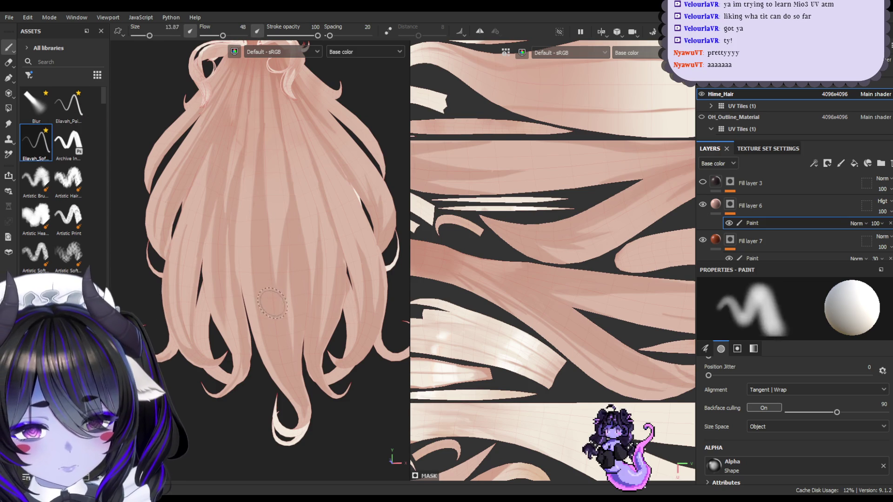
click(191, 31)
key(bracketright)
key(bracketright)
key(bracketright)
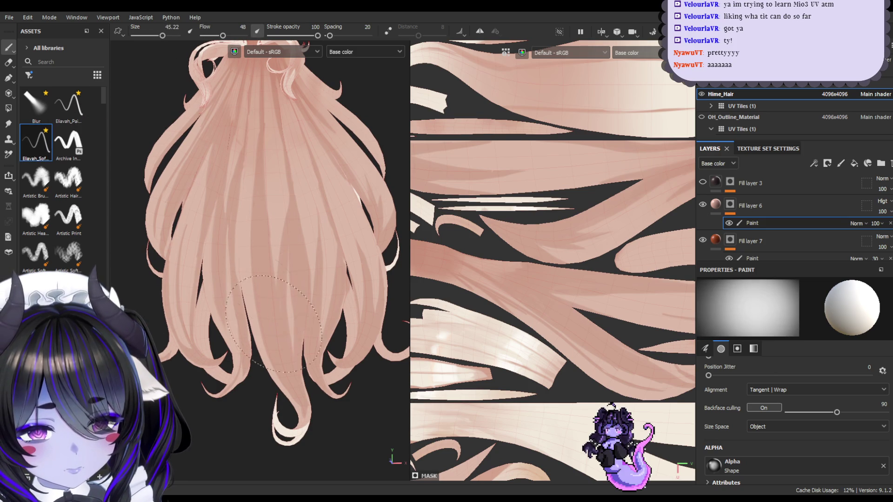
ctrl+right_drag(272, 302, 272, 336)
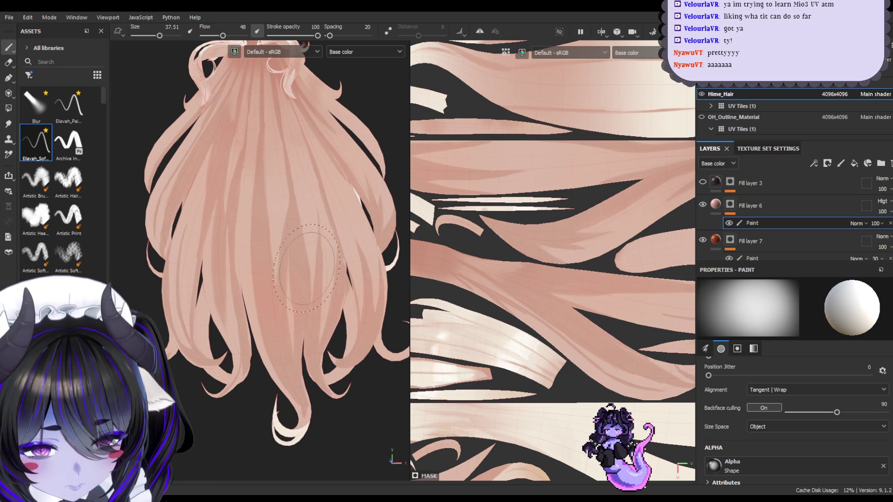
ctrl+right_drag(296, 240, 293, 246)
ctrl+drag(321, 261, 319, 261)
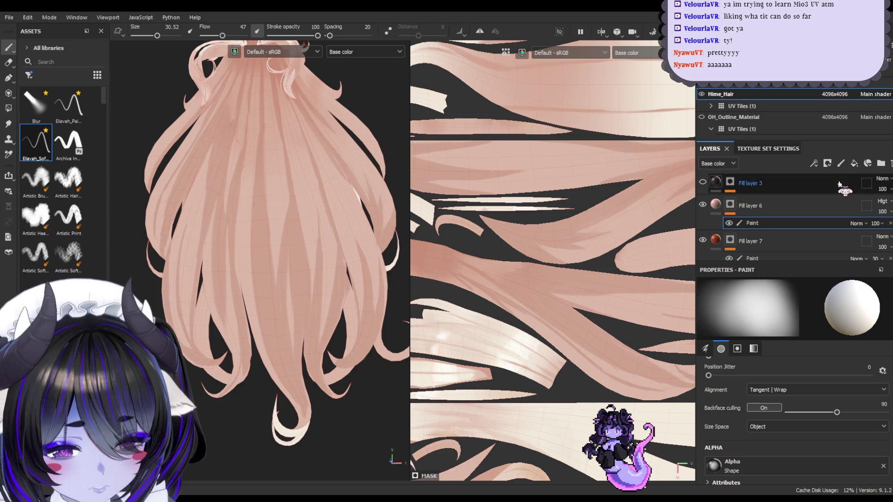
click(854, 163)
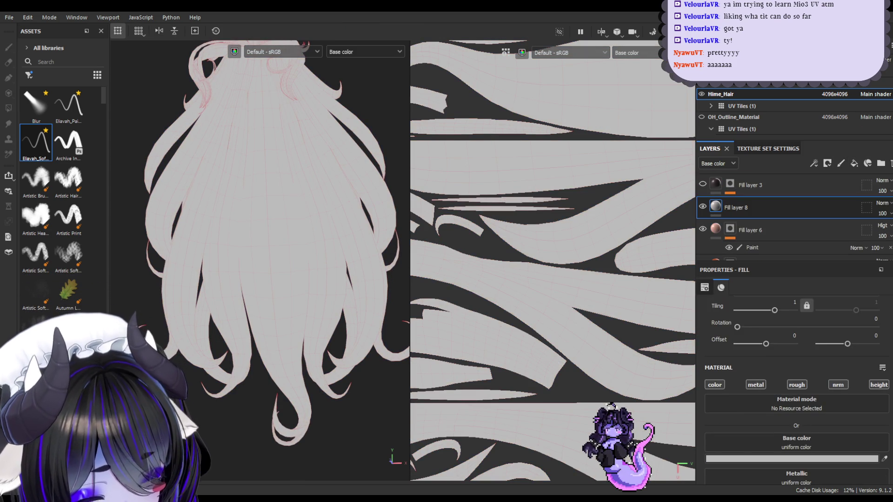
- Set Fill layer 8 to Overlay blending, undo a test patch, and add a paint effect to it
click(881, 356)
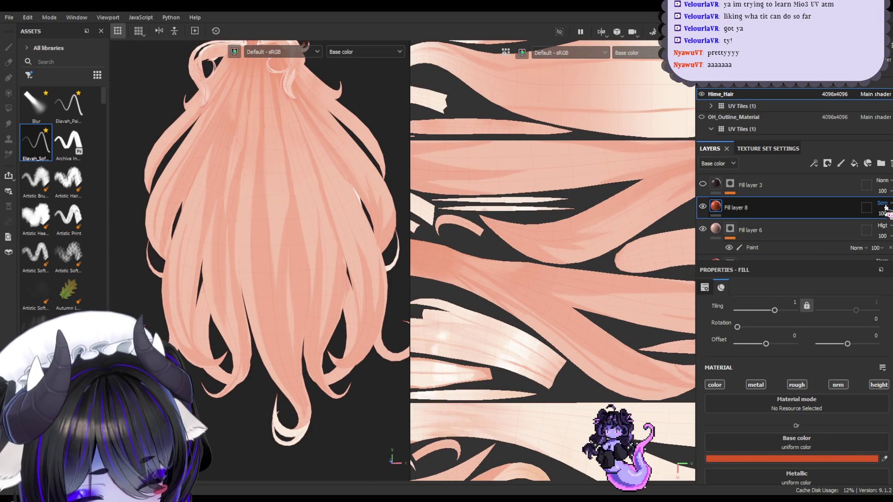
scroll(882, 203, up, 1)
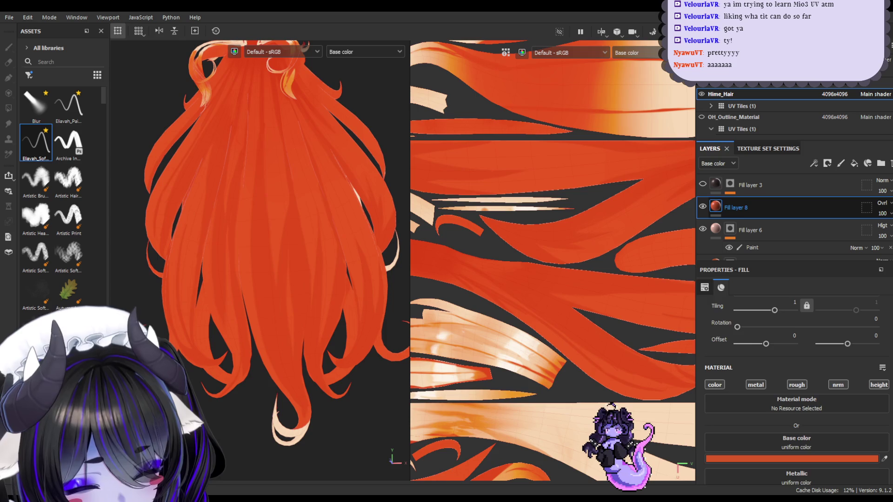
click(730, 207)
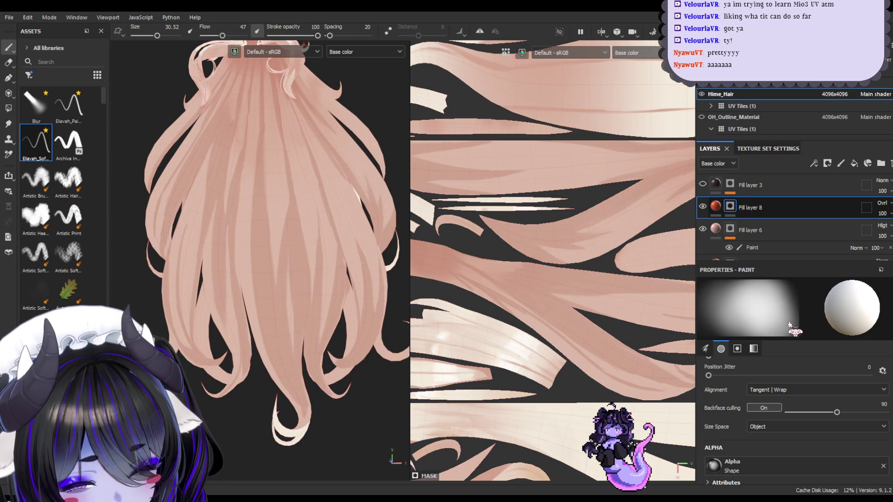
key(bracketright)
click(279, 204)
key(ctrl+z)
key(ctrl+z)
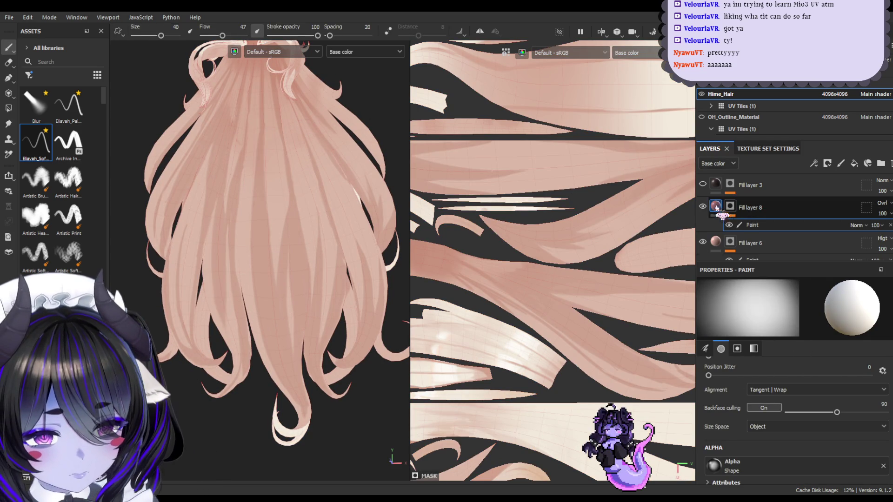
key(ctrl+z)
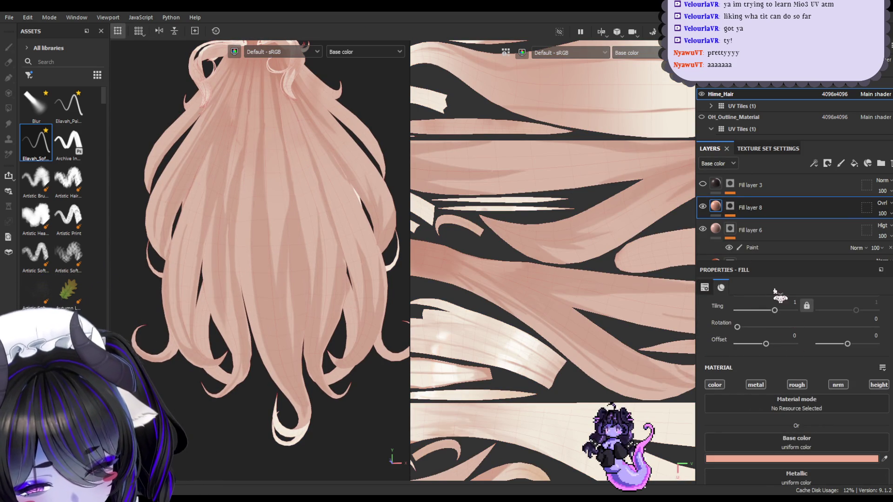
right_click(734, 205)
click(767, 230)
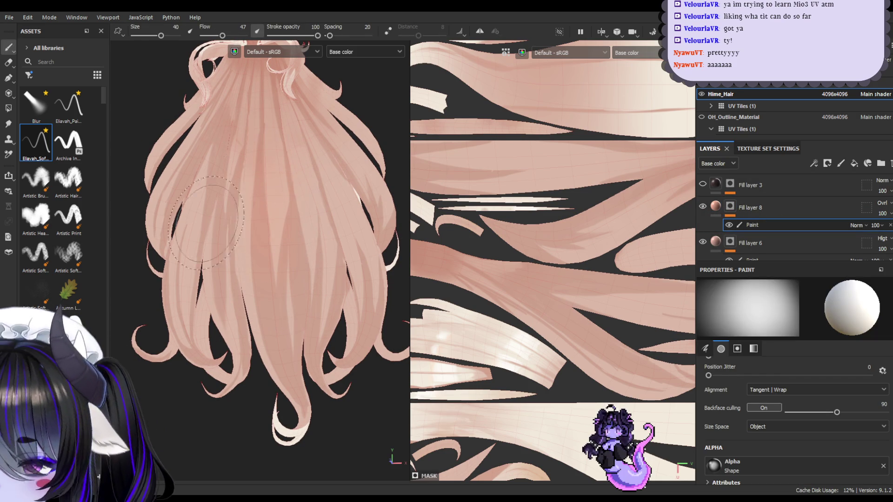
- Shrink the brush to about 24 and keep Fill layer 8 on the lighter peach base colour
ctrl+right_drag(217, 148, 194, 274)
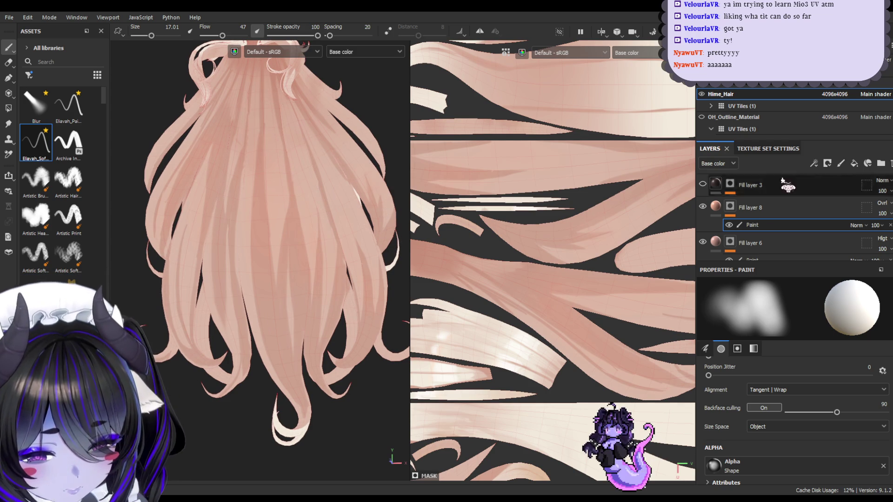
click(716, 206)
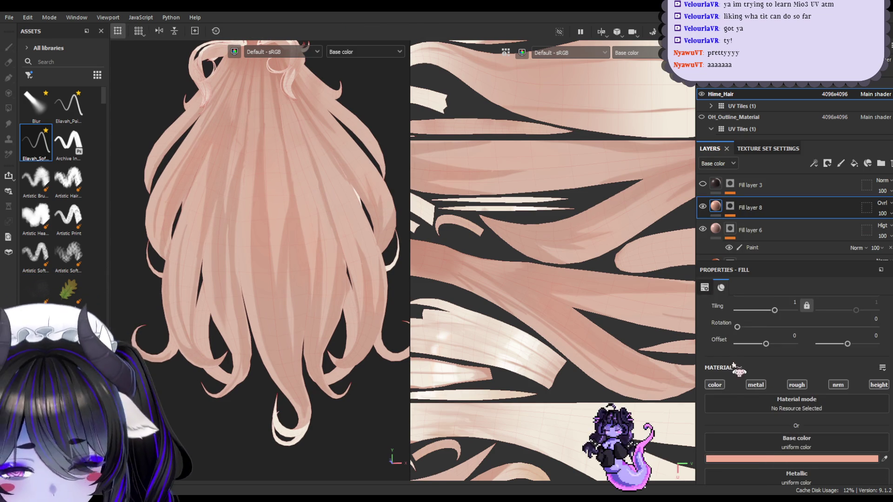
key(ctrl+z)
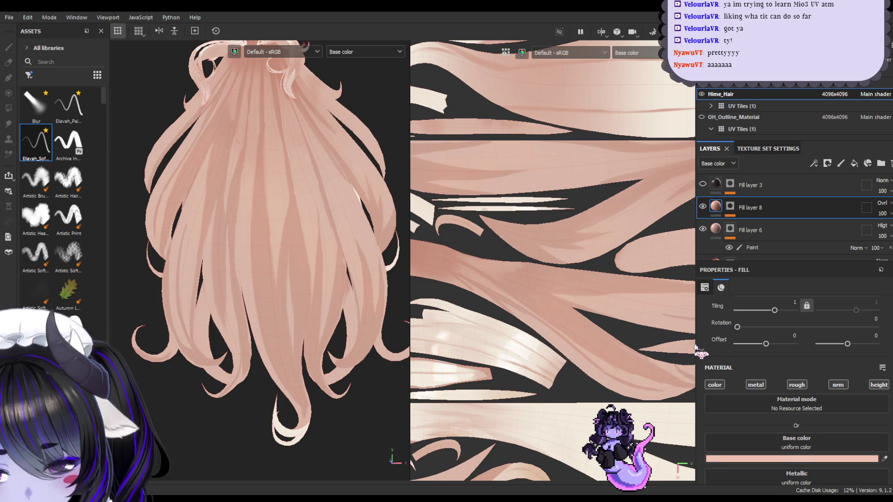
key(ctrl+y)
key(ctrl+z)
key(ctrl+y)
key(ctrl+z)
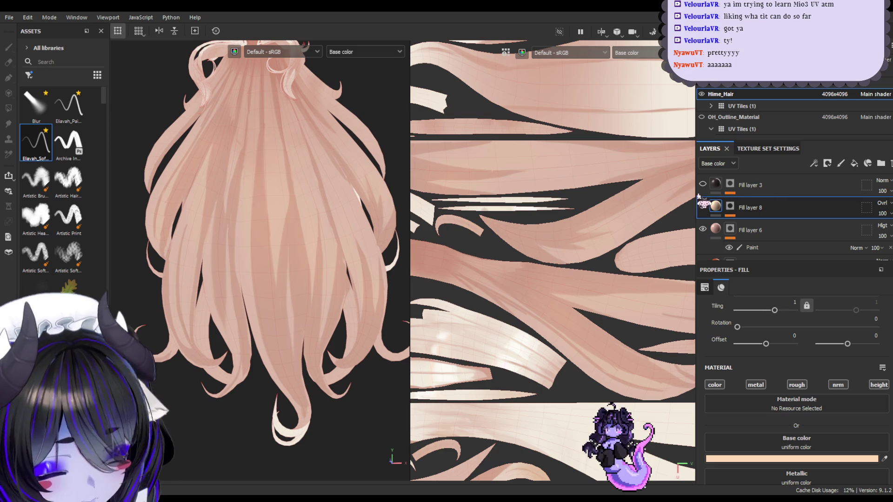
click(739, 205)
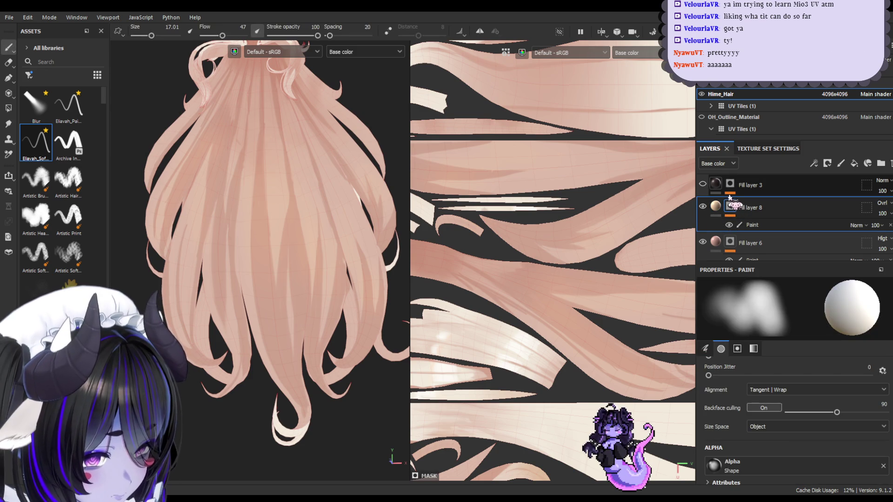
- Select Fill layer 8's Paint sublayer and enlarge the Eraser using the soft hair-strand brush
click(765, 226)
click(9, 63)
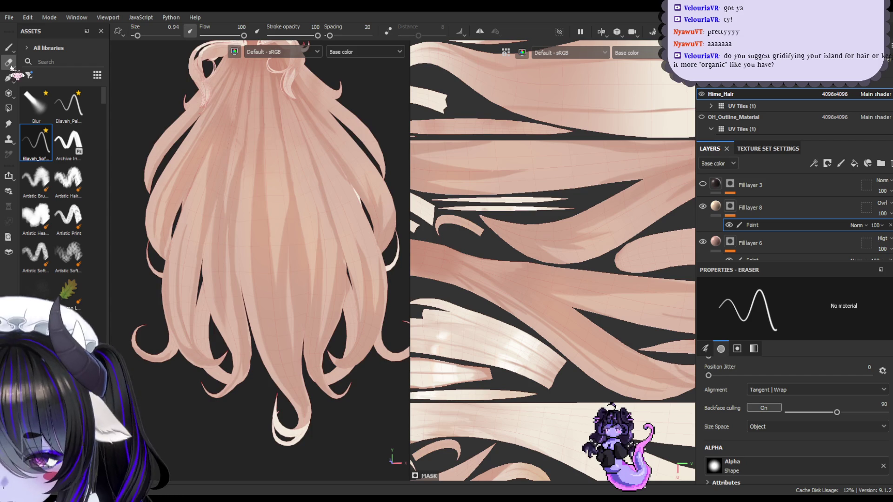
key(bracketright)
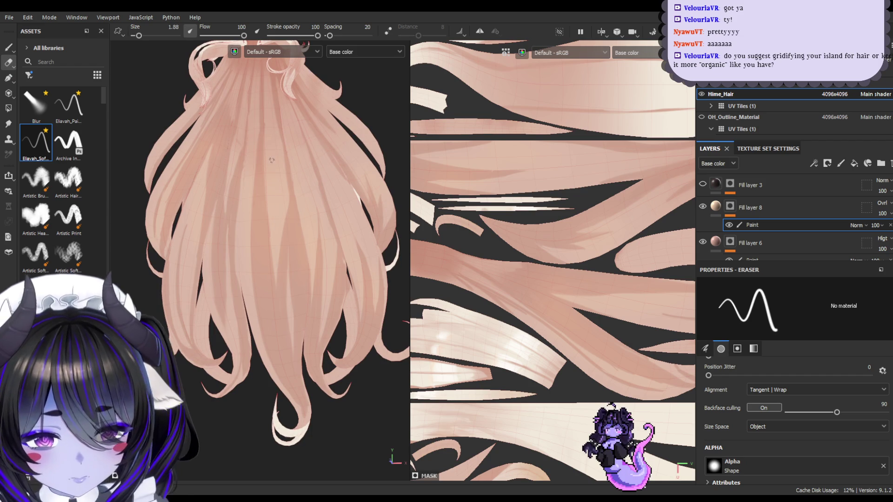
key(bracketright)
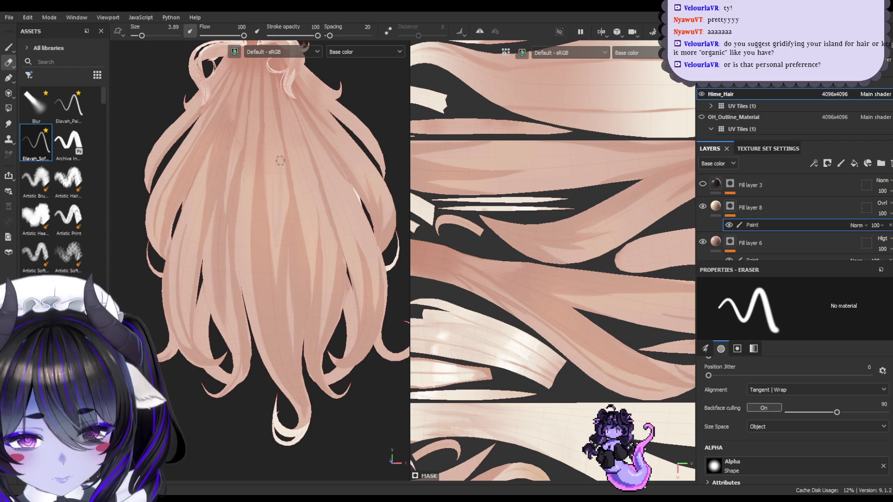
key(bracketright)
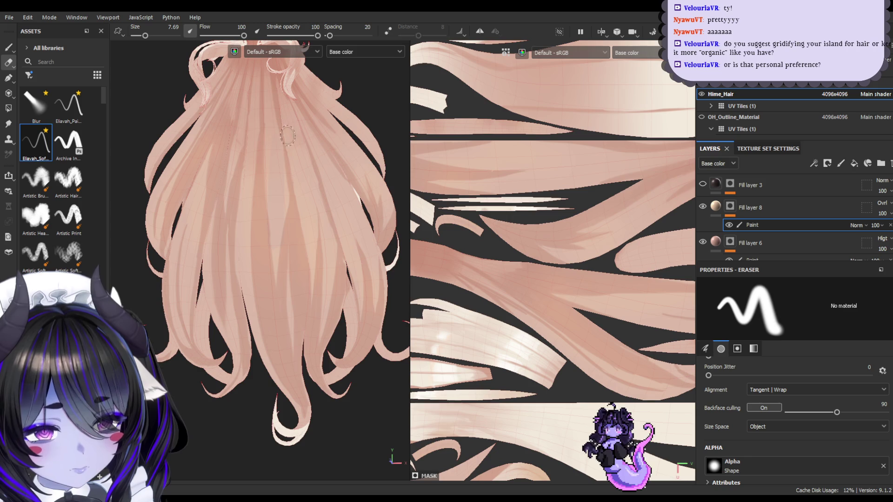
key(bracketright)
key(bracketright)
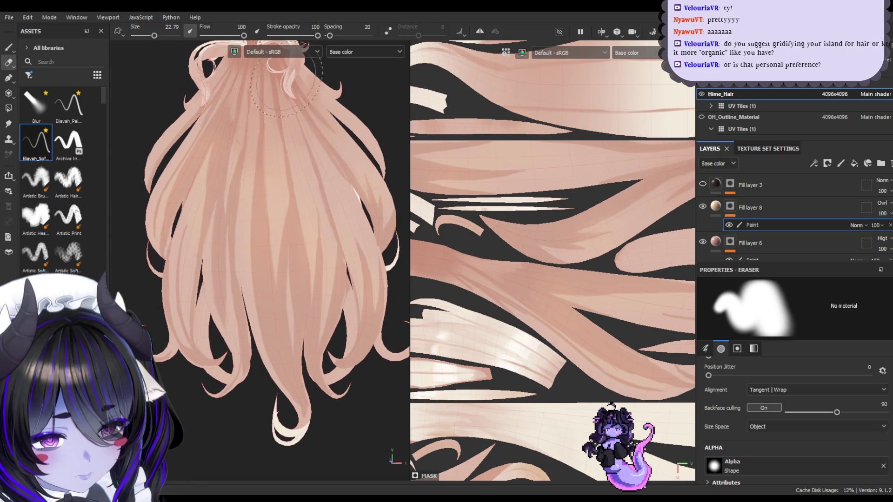
click(36, 142)
key(bracketright)
key(bracketright)
key(bracketright)
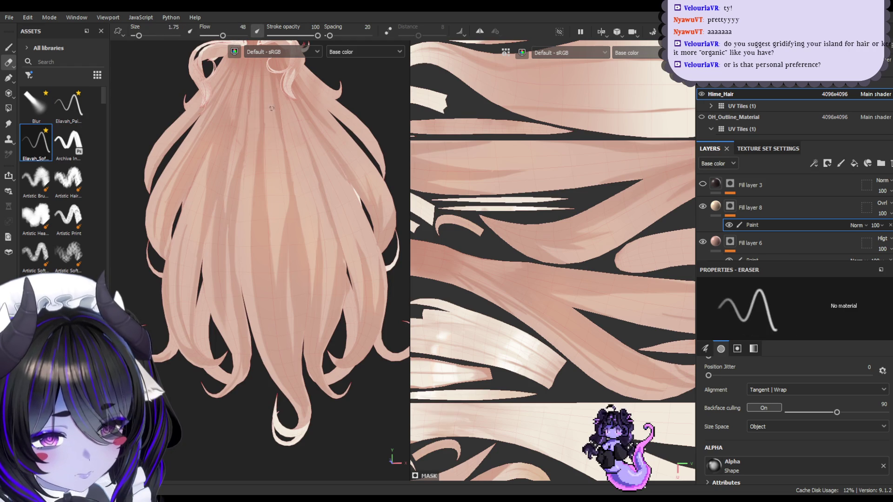
key(bracketright)
key(bracketright)
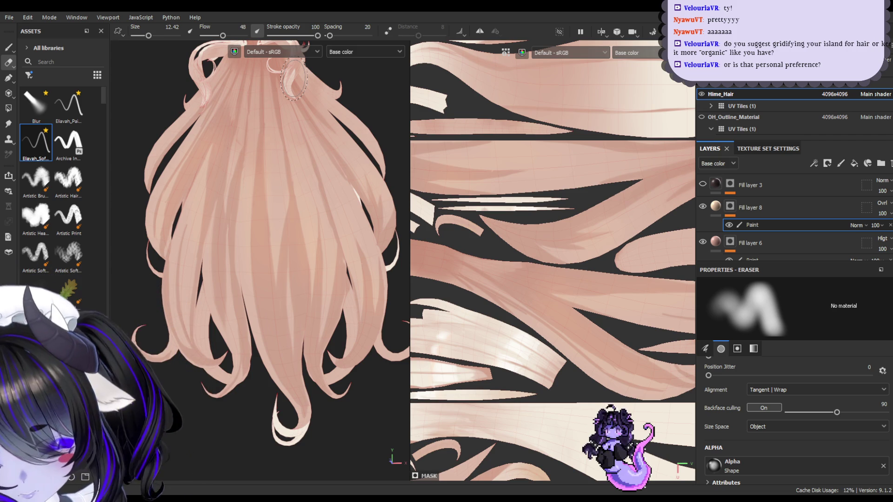
- Paint strand streaks down the back of the long hair to the tips
key(1)
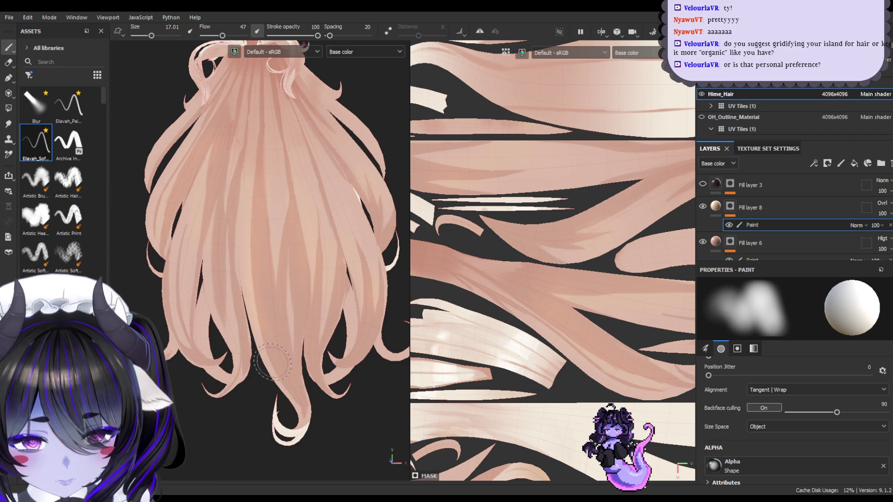
key(bracketleft)
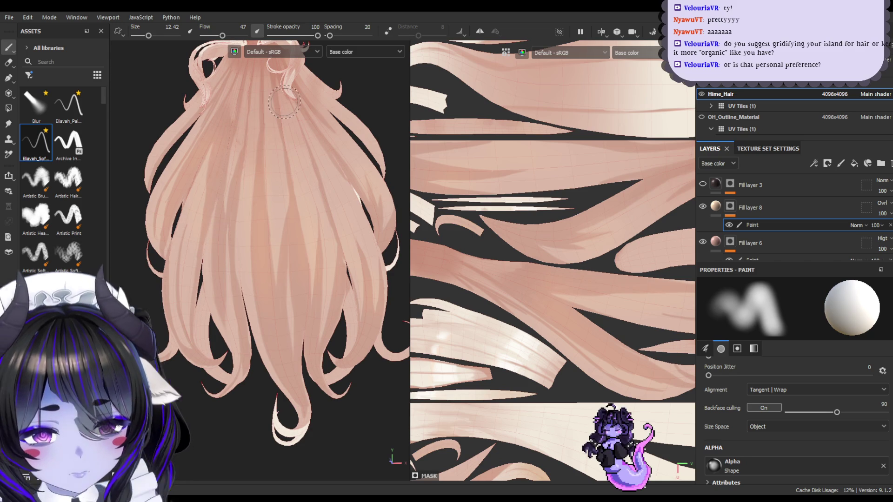
key(bracketright)
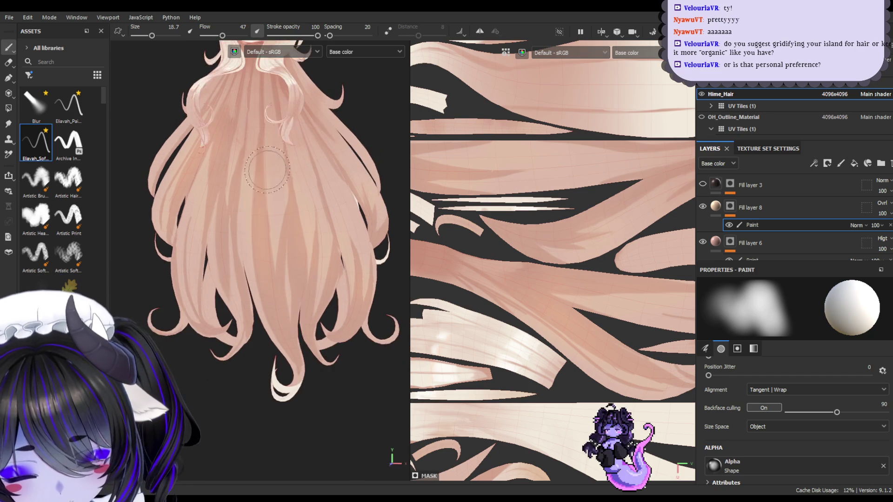
scroll(263, 165, up, 3)
mouse_move(264, 166)
alt+middle_down()
mouse_move(194, 180)
mouse_move(220, 174)
mouse_move(214, 185)
mouse_move(235, 164)
mouse_move(269, 233)
mouse_move(239, 160)
mouse_move(249, 194)
mouse_move(257, 155)
mouse_move(263, 218)
alt+middle_up()
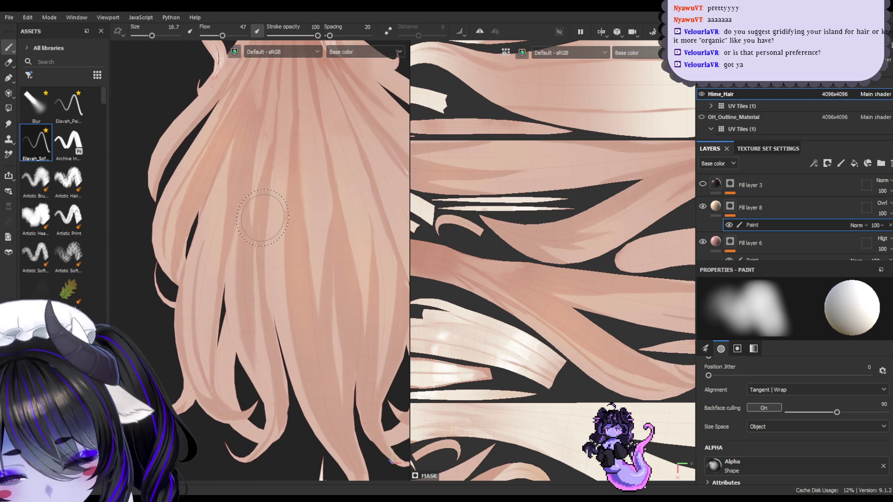
ctrl+right_drag(240, 407, 370, 456)
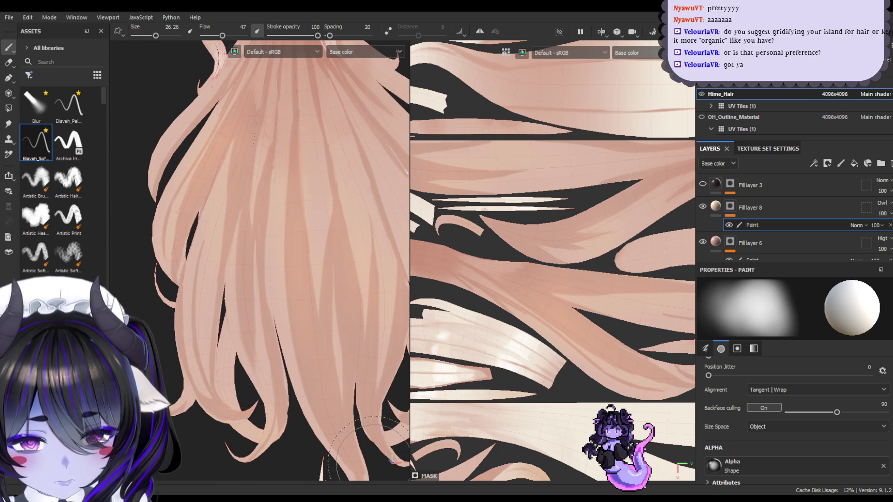
alt+middle_drag(369, 456, 298, 400)
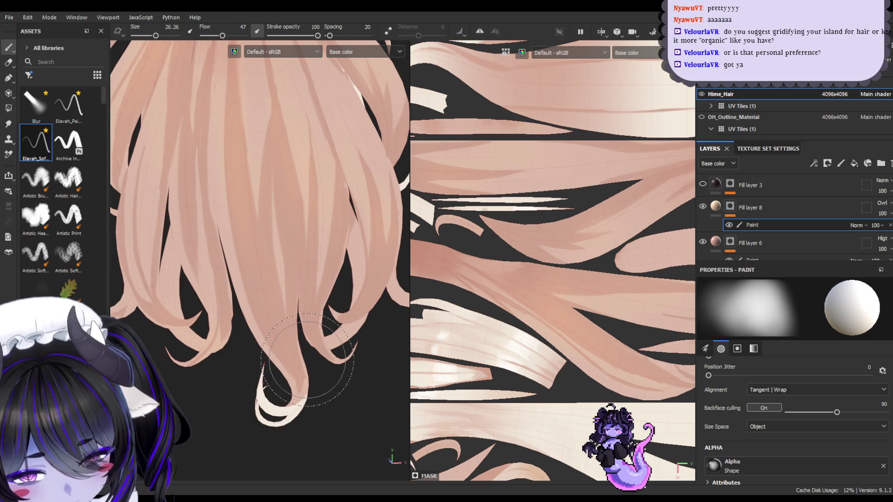
- Save the project and zoom back out over the long hair
scroll(293, 386, up, 2)
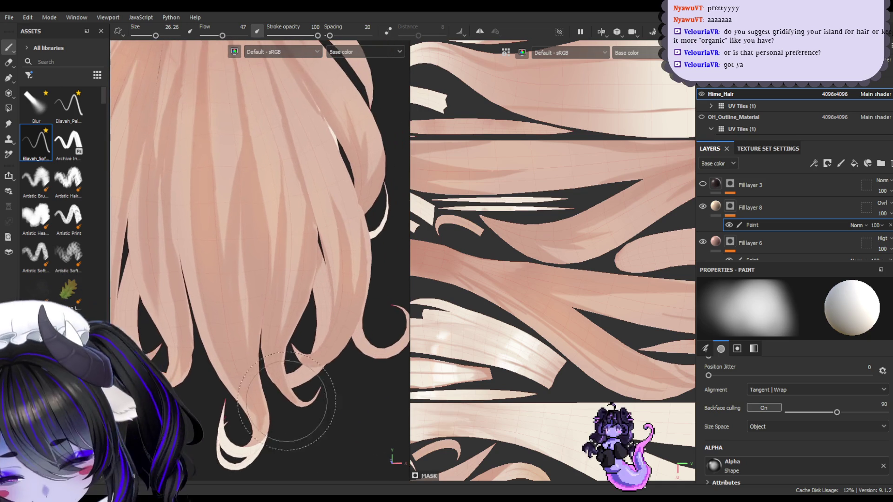
scroll(338, 349, up, 2)
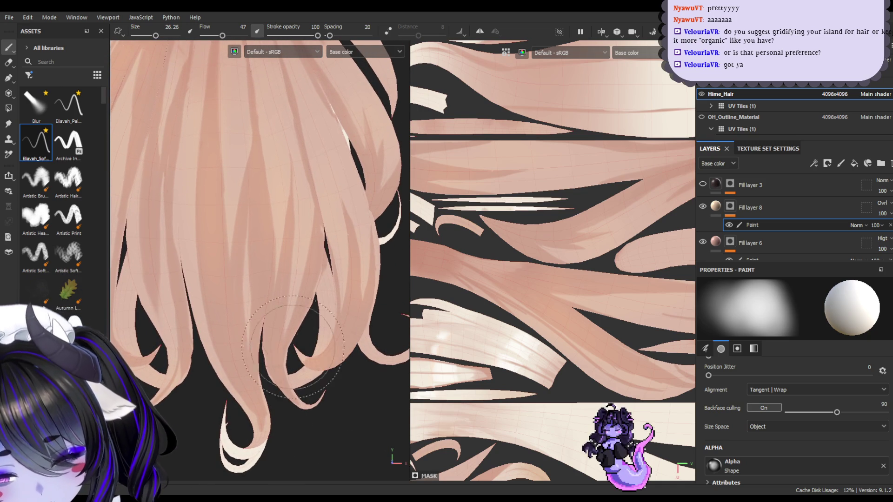
scroll(302, 330, down, 5)
scroll(319, 321, up, 5)
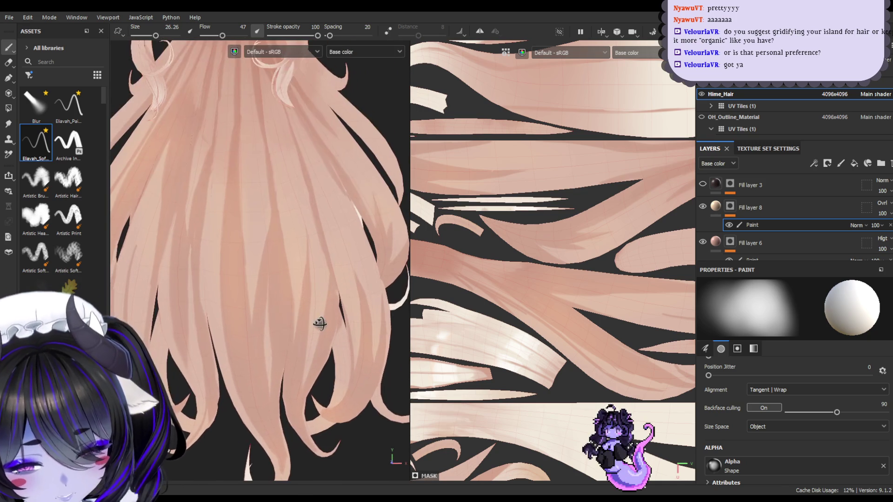
key(ctrl+s)
scroll(319, 324, down, 1)
scroll(318, 323, down, 2)
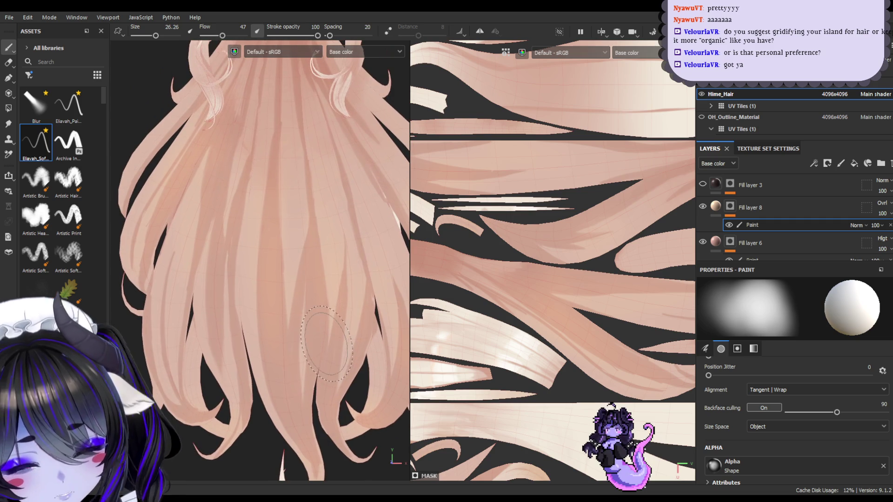
scroll(768, 233, down, 1)
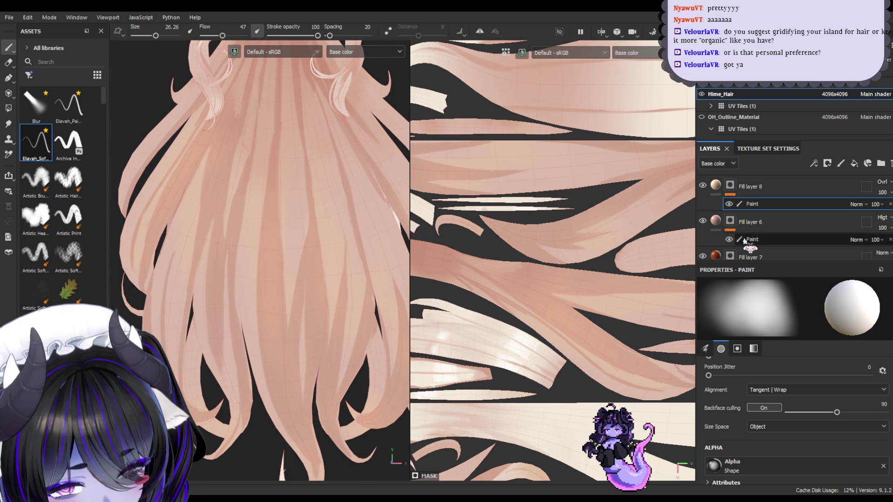
scroll(767, 204, down, 1)
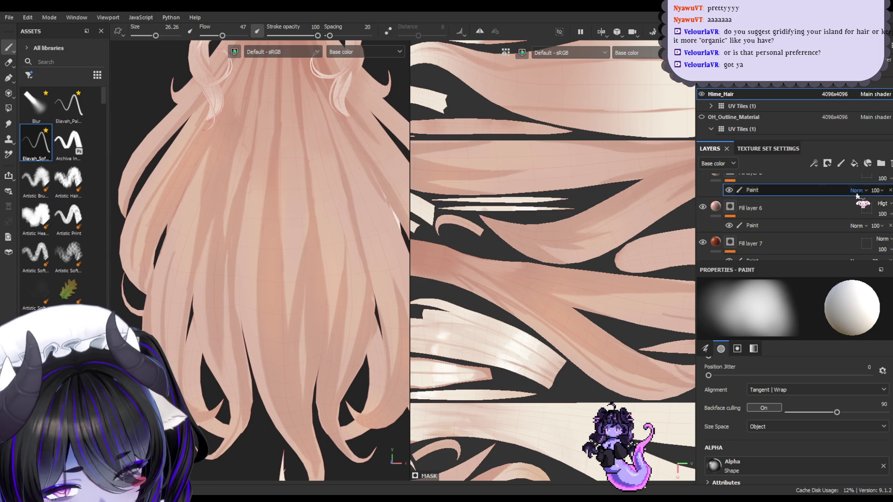
- Switch to the Eraser and soften the strand streaks by erasing parts of them
key(e)
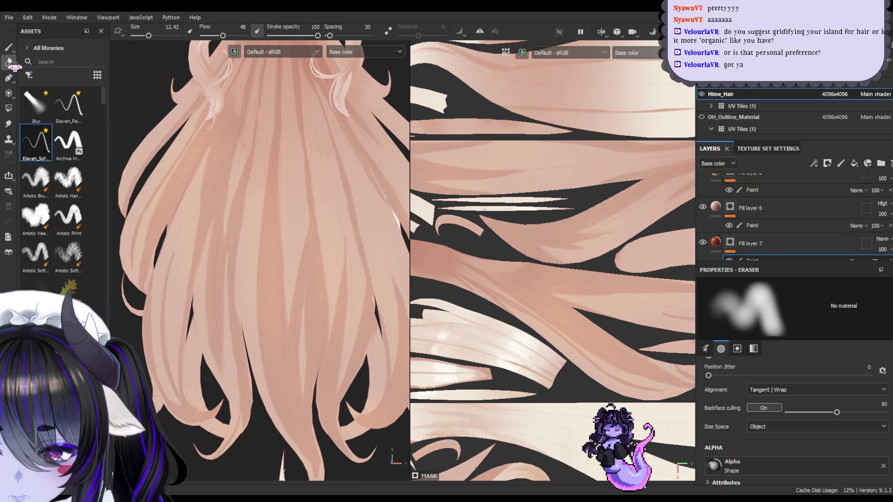
mouse_move(284, 143)
ctrl+right_down()
mouse_move(289, 212)
mouse_move(257, 143)
ctrl+right_up()
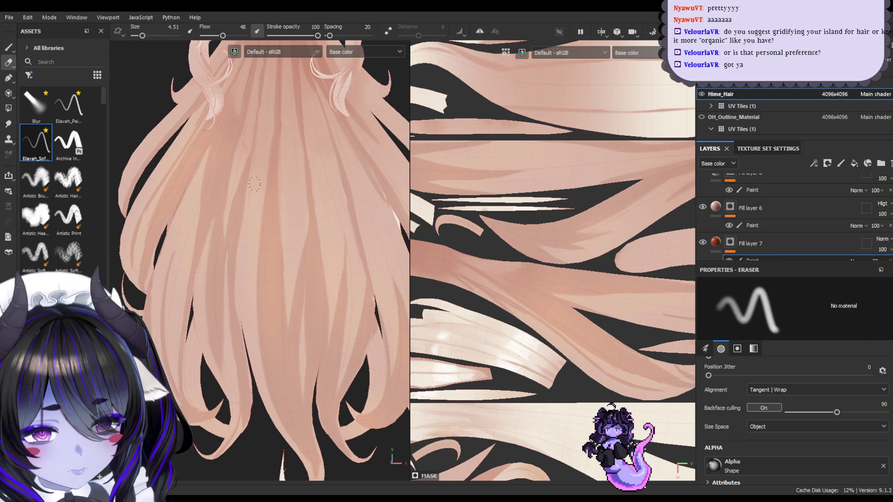
mouse_move(246, 219)
ctrl+right_down()
mouse_move(268, 135)
mouse_move(254, 183)
ctrl+right_up()
ctrl+right_drag(279, 218, 286, 331)
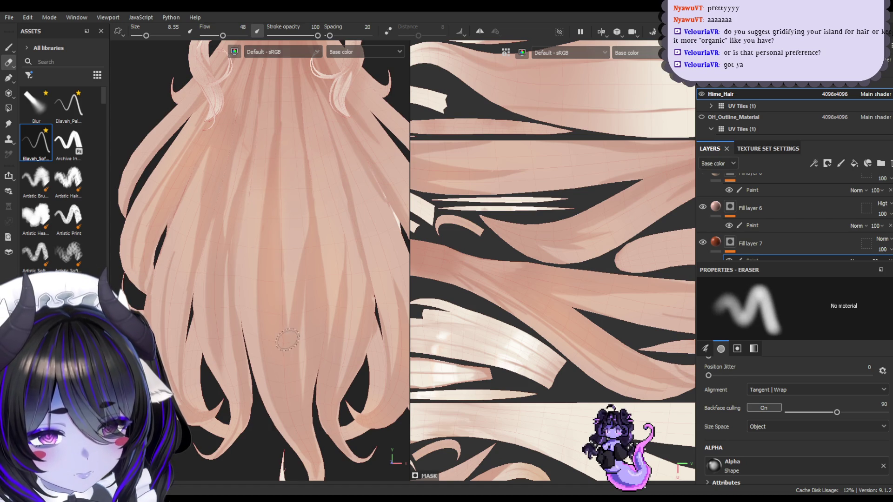
ctrl+right_drag(290, 289, 330, 263)
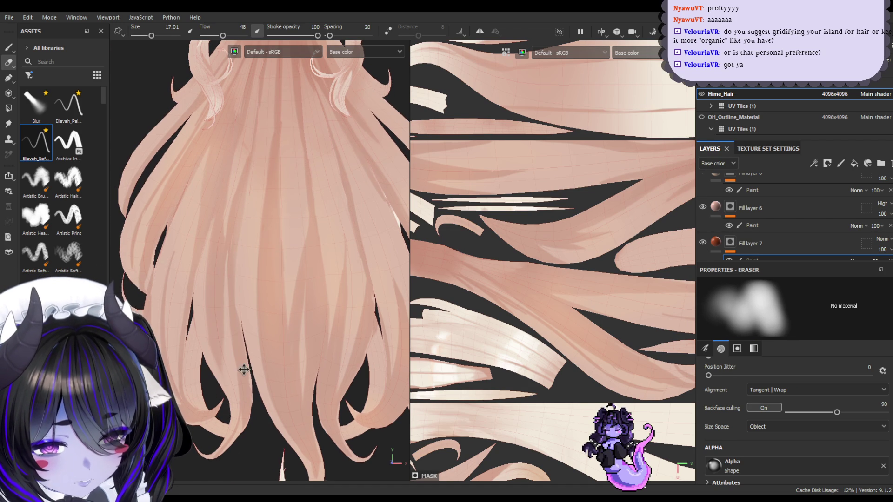
- Zoom in on the hair, then back out to see the whole hair with the face
scroll(243, 369, up, 2)
ctrl+right_drag(331, 321, 355, 243)
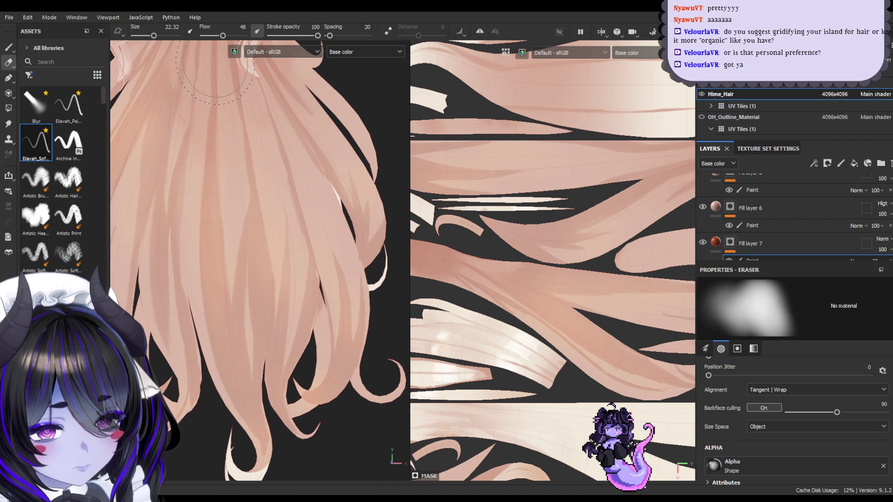
scroll(243, 149, down, 5)
mouse_move(261, 191)
alt+mouse_down()
mouse_move(295, 167)
mouse_move(301, 188)
mouse_move(282, 217)
mouse_move(264, 219)
alt+mouse_up()
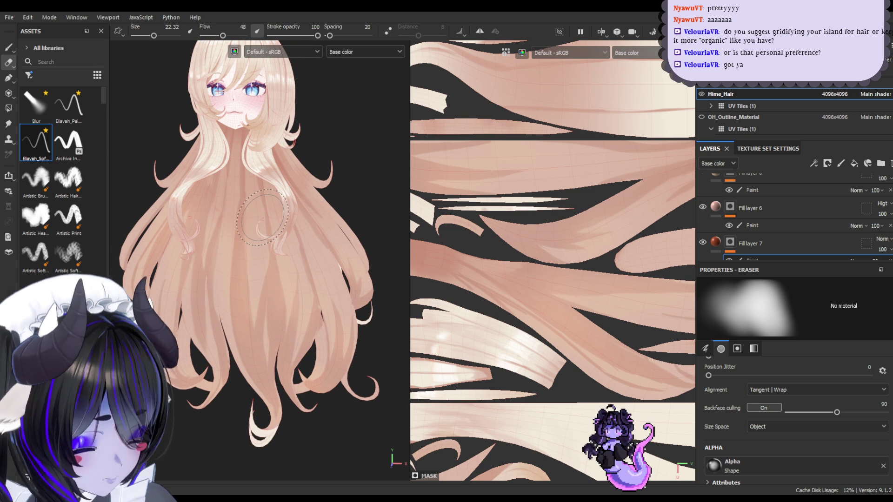
- Zoom out to the full character and select Fill layer 8 to show its fill properties
scroll(263, 288, up, 3)
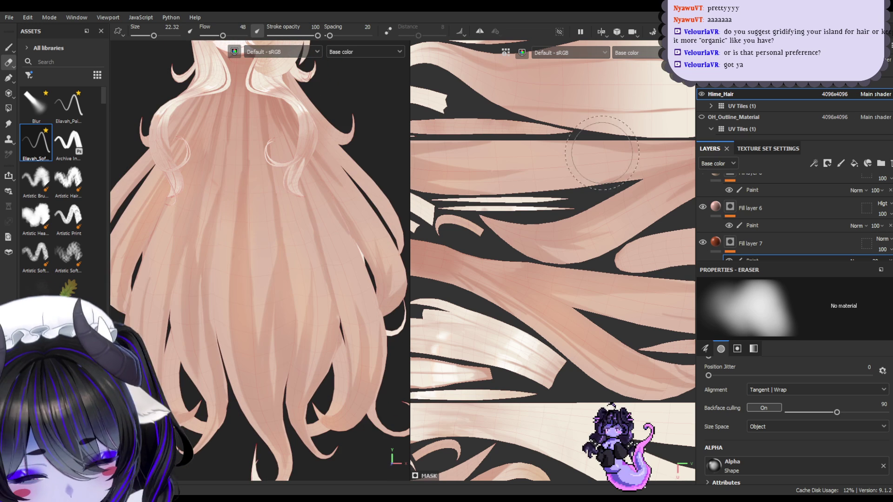
scroll(324, 254, down, 4)
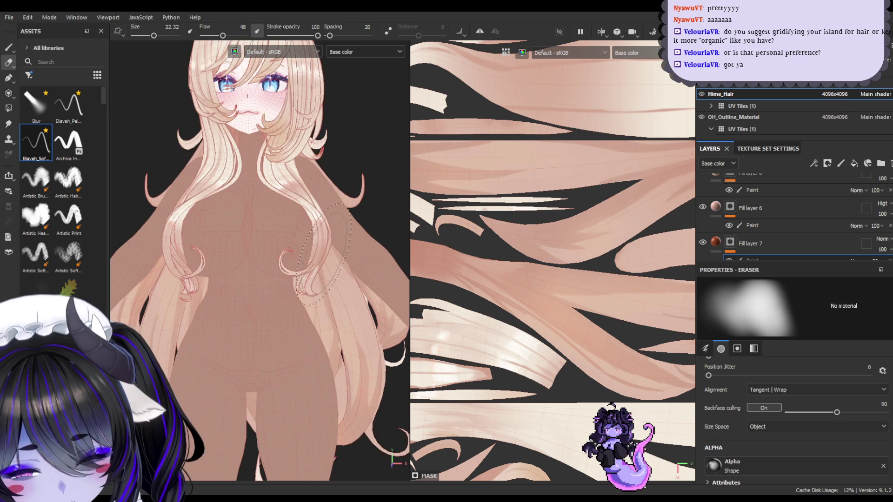
scroll(730, 88, up, 2)
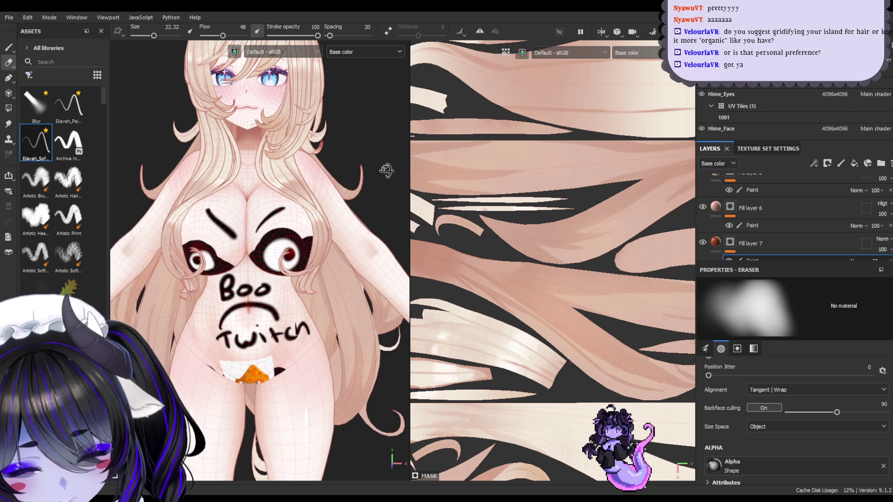
scroll(372, 176, up, 2)
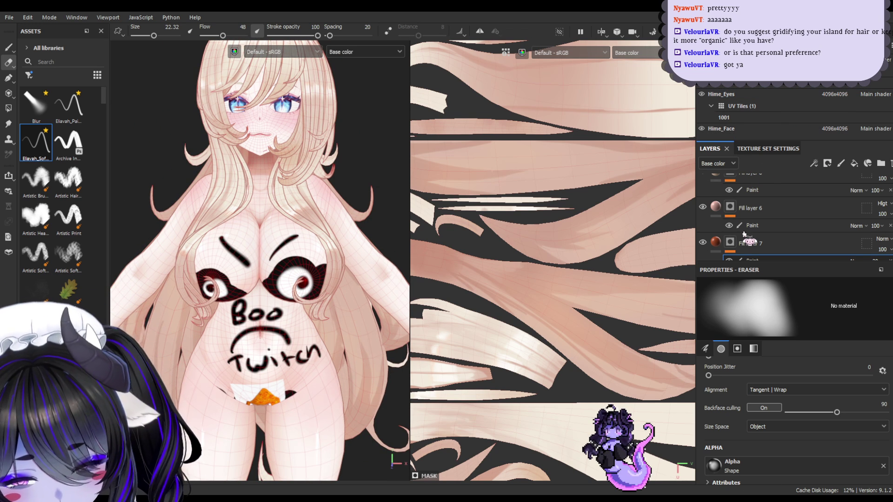
alt+drag(316, 224, 357, 182)
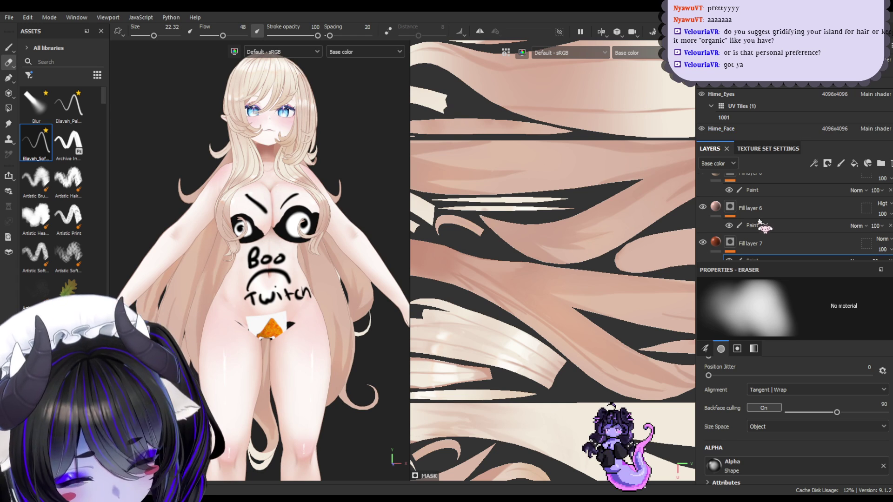
scroll(720, 213, up, 2)
click(719, 209)
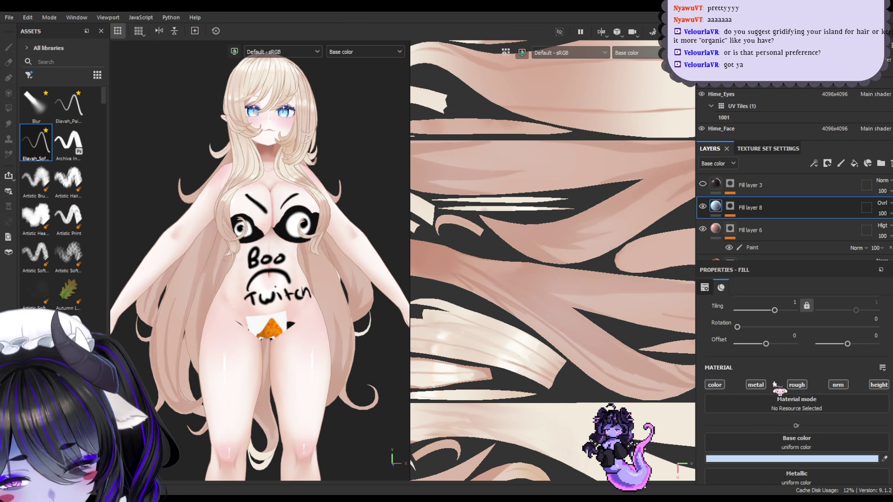
- Undo Fill layer 8's colour from light blue back to pale peach, checking it from the back
key(ctrl+z)
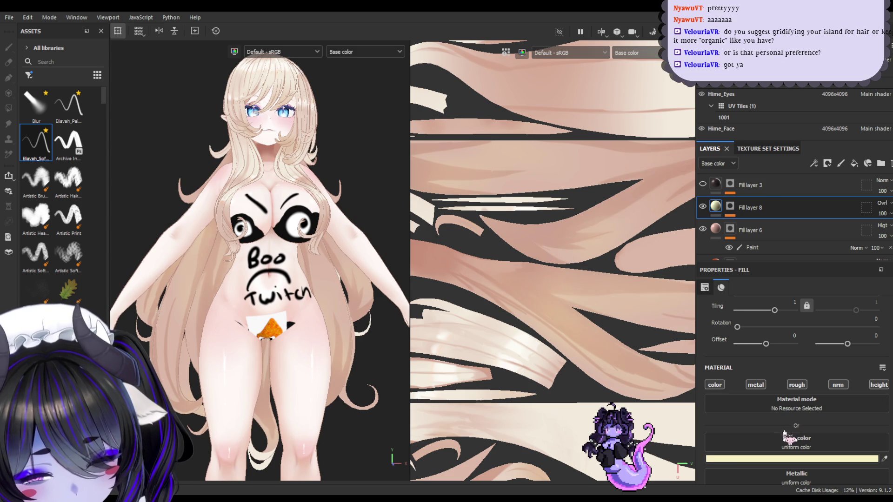
mouse_move(381, 279)
alt+mouse_down()
mouse_move(289, 279)
mouse_move(317, 281)
alt+mouse_up()
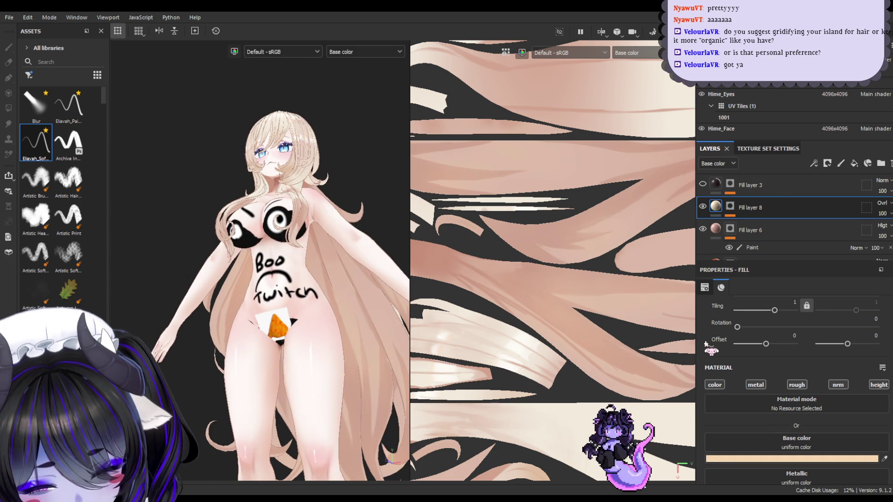
key(ctrl+z)
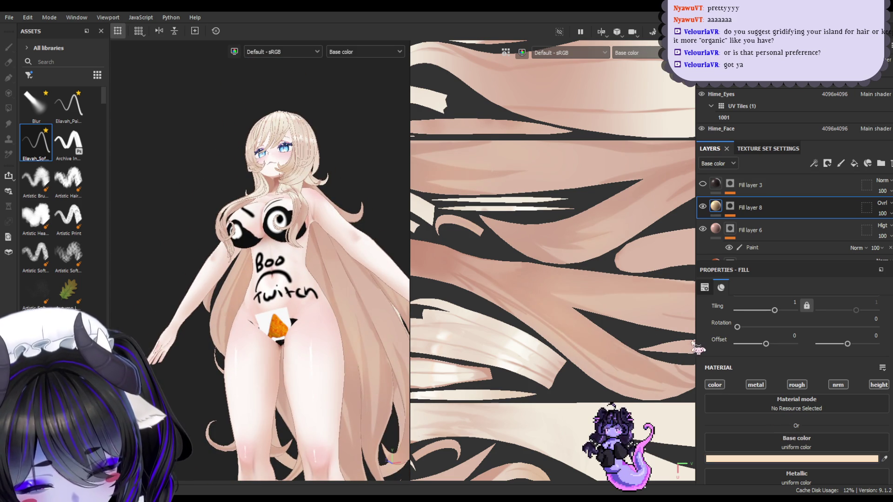
mouse_move(267, 301)
alt+mouse_down()
mouse_move(320, 301)
mouse_move(319, 315)
mouse_move(239, 315)
mouse_move(348, 321)
alt+mouse_up()
mouse_move(348, 321)
alt+right_down()
mouse_move(369, 358)
mouse_move(363, 329)
mouse_move(389, 328)
alt+right_up()
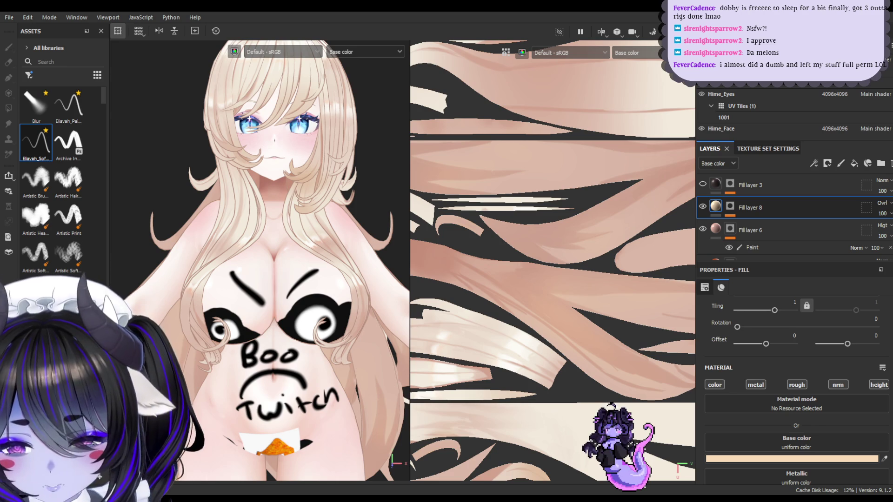
mouse_move(235, 177)
alt+middle_down()
mouse_move(235, 213)
mouse_move(242, 138)
alt+middle_up()
scroll(235, 213, up, 2)
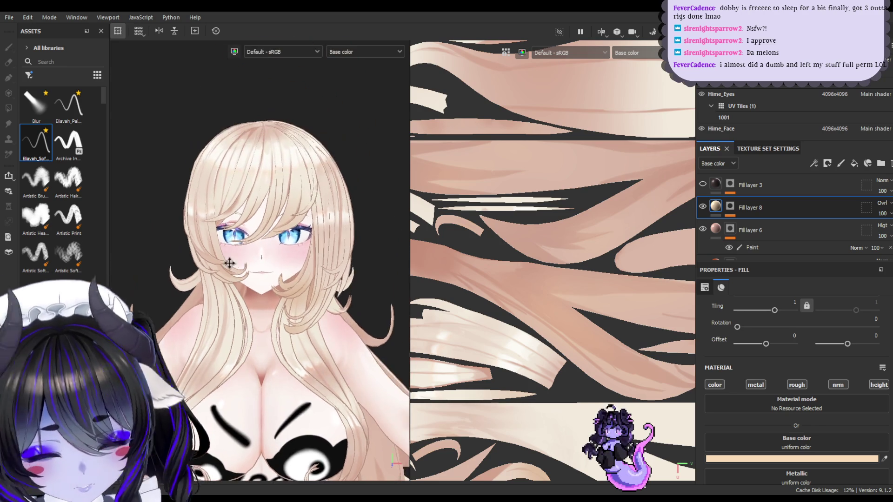
alt+drag(242, 139, 228, 153)
scroll(228, 154, down, 3)
mouse_move(228, 153)
alt+middle_down()
mouse_move(243, 236)
mouse_move(264, 231)
alt+middle_up()
scroll(263, 231, up, 2)
mouse_move(304, 235)
alt+mouse_down()
mouse_move(279, 219)
mouse_move(309, 178)
alt+mouse_up()
mouse_move(261, 158)
alt+mouse_down()
mouse_move(231, 159)
mouse_move(261, 194)
alt+mouse_up()
alt+middle_drag(261, 193, 238, 192)
alt+drag(238, 192, 294, 226)
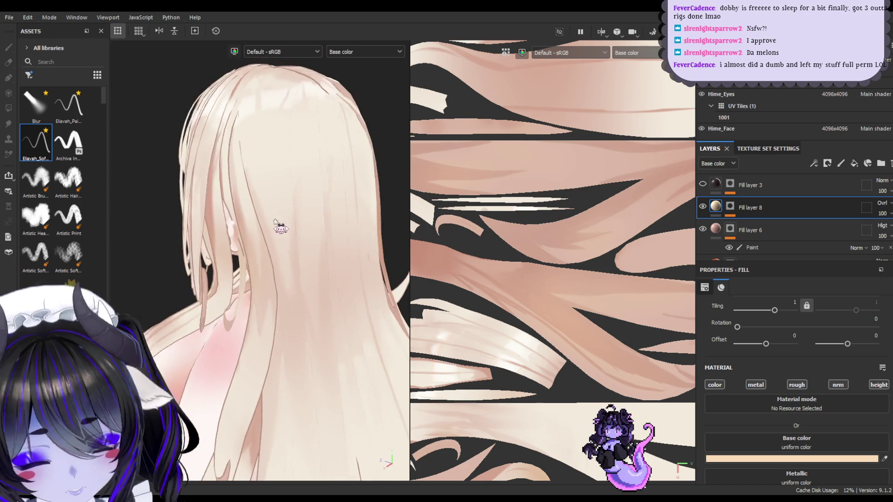
mouse_move(237, 173)
alt+mouse_down()
mouse_move(292, 174)
mouse_move(298, 195)
alt+mouse_up()
alt+middle_drag(296, 195, 290, 311)
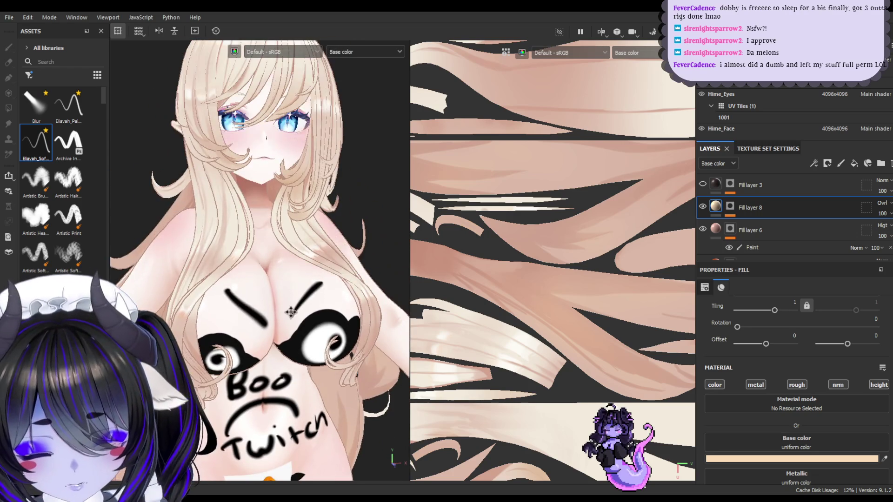
scroll(279, 262, up, 2)
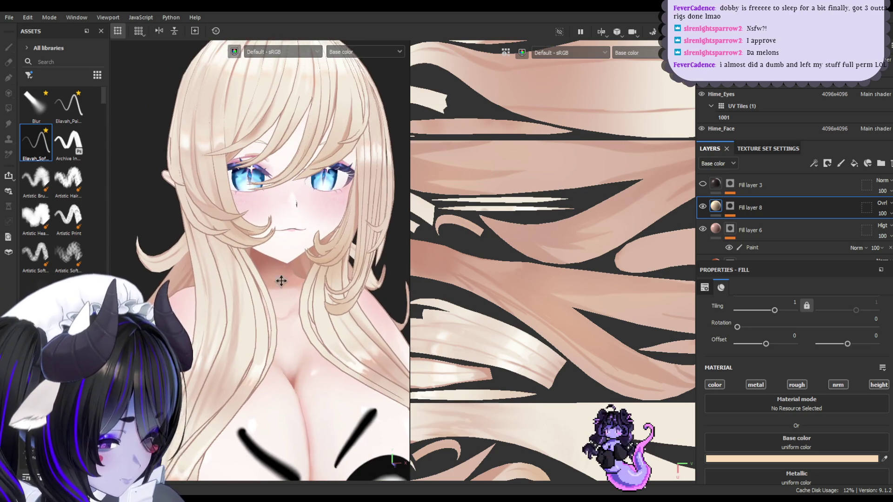
mouse_move(276, 237)
alt+mouse_down()
mouse_move(302, 223)
mouse_move(261, 173)
mouse_move(271, 214)
mouse_move(263, 233)
mouse_move(259, 195)
mouse_move(331, 215)
mouse_move(317, 217)
mouse_move(333, 234)
mouse_move(300, 205)
mouse_move(293, 171)
mouse_move(276, 200)
mouse_move(457, 190)
mouse_move(297, 208)
alt+mouse_up()
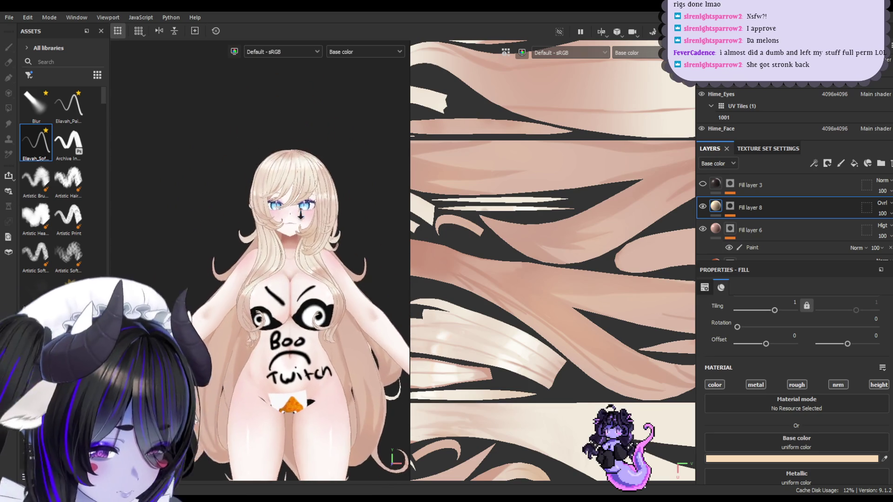
alt+right_drag(303, 212, 354, 259)
alt+middle_drag(354, 258, 342, 219)
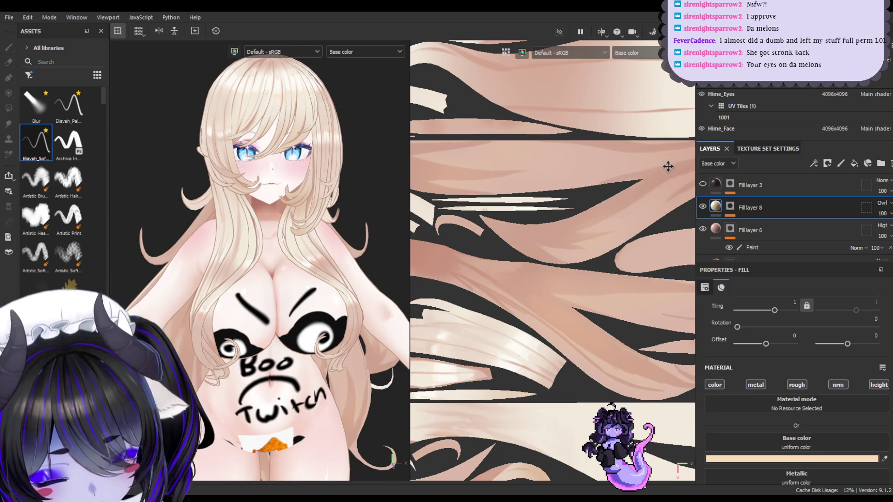
scroll(759, 118, down, 3)
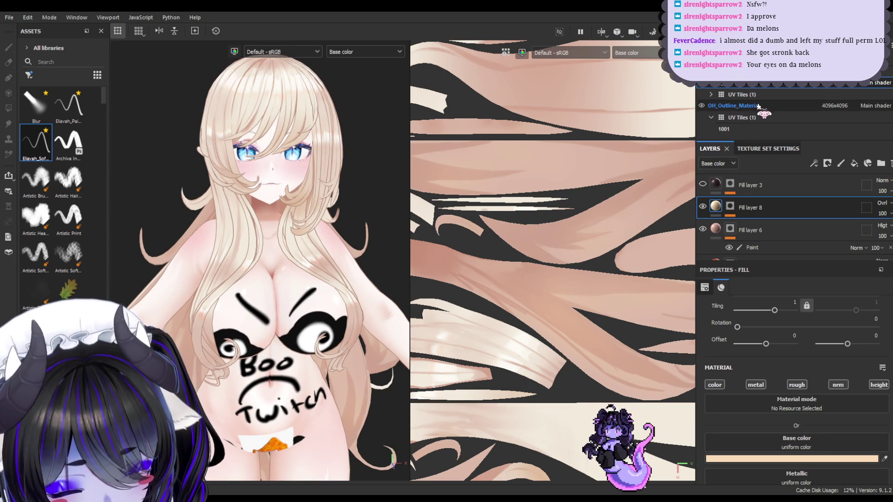
scroll(758, 105, up, 4)
scroll(751, 95, down, 3)
click(707, 207)
click(703, 207)
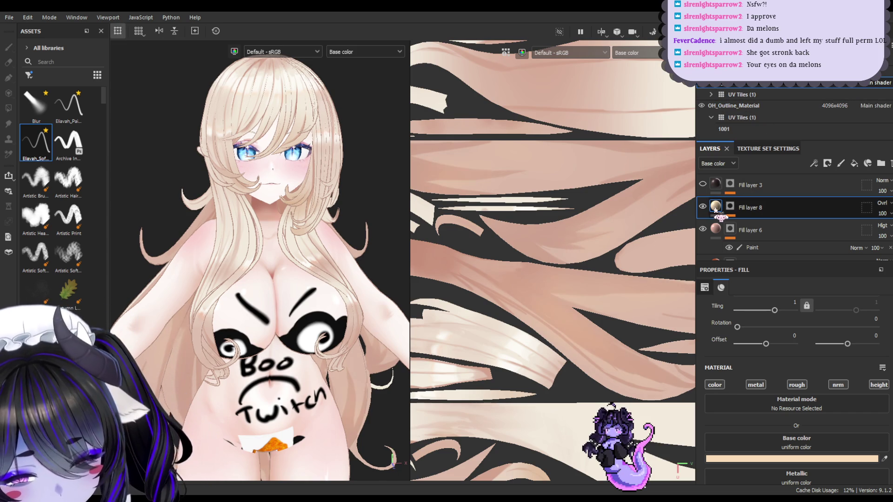
click(703, 184)
click(703, 184)
click(702, 106)
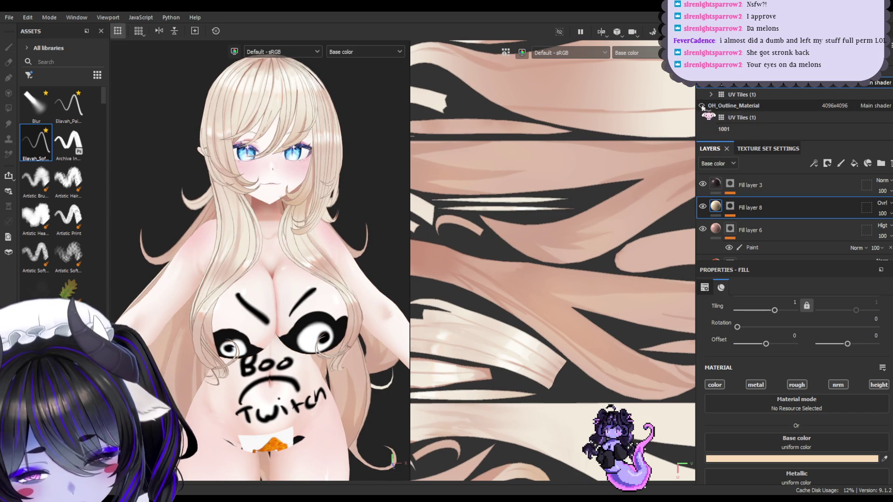
scroll(332, 167, up, 5)
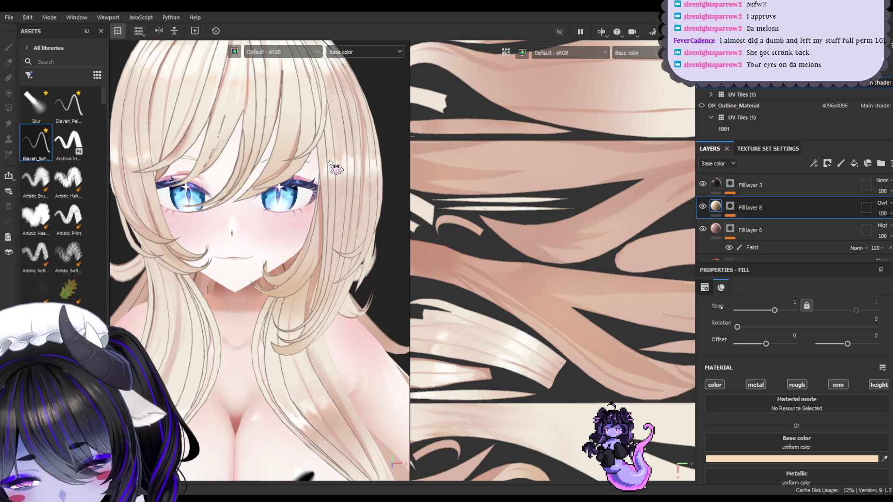
scroll(334, 168, down, 3)
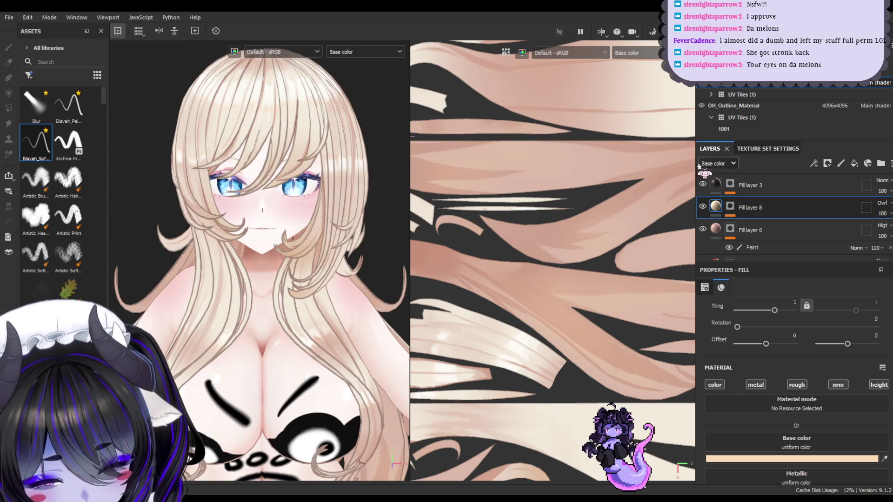
click(703, 184)
scroll(279, 196, down, 2)
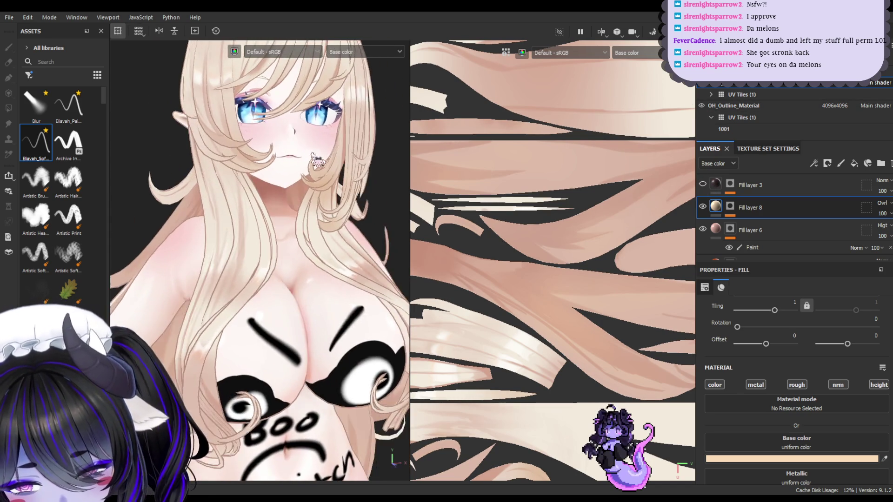
scroll(289, 129, up, 2)
scroll(289, 129, down, 3)
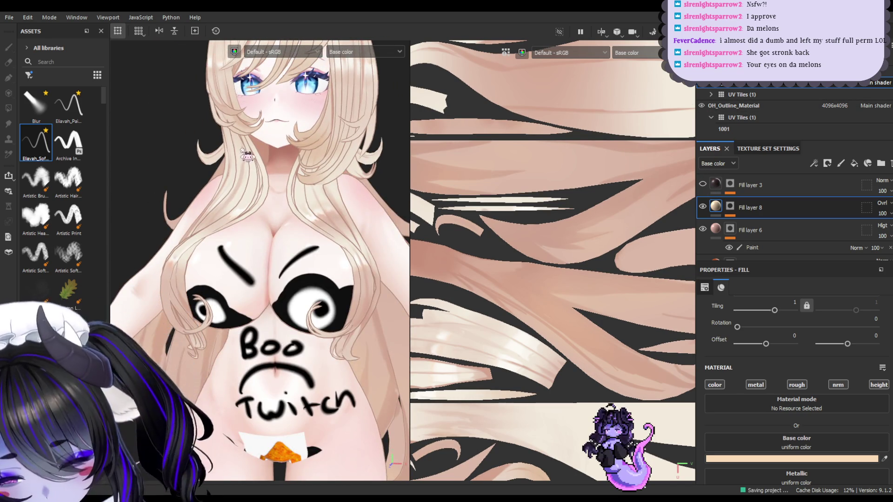
alt+drag(273, 158, 267, 155)
mouse_move(267, 154)
alt+right_down()
mouse_move(333, 210)
mouse_move(315, 163)
alt+right_up()
alt+middle_drag(315, 163, 267, 231)
mouse_move(294, 242)
alt+mouse_down()
mouse_move(265, 205)
mouse_move(207, 176)
mouse_move(285, 183)
mouse_move(232, 160)
alt+mouse_up()
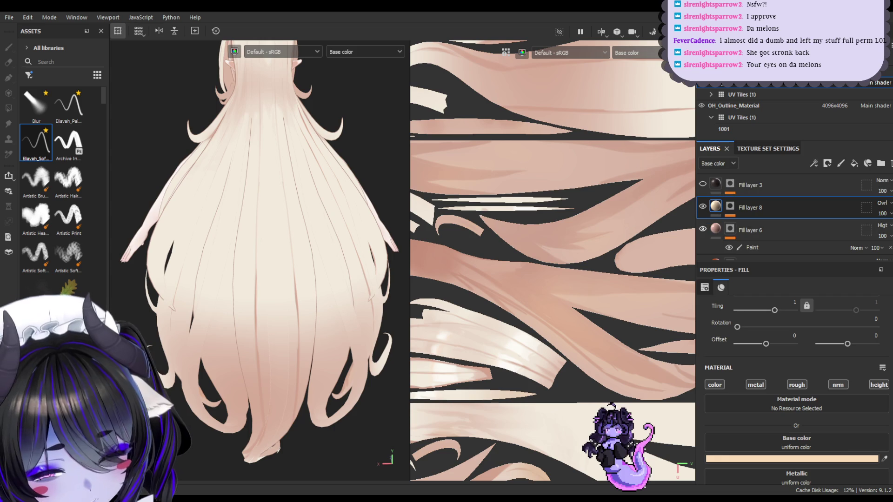
- Select Fill layer 1's Paint sublayer and set up the fine hair brush without pen-pressure sizing
scroll(791, 214, down, 3)
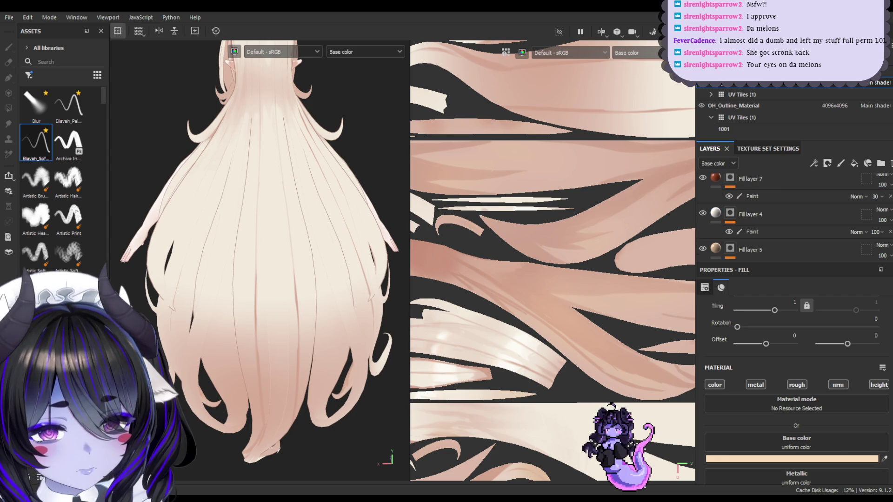
scroll(750, 232, down, 4)
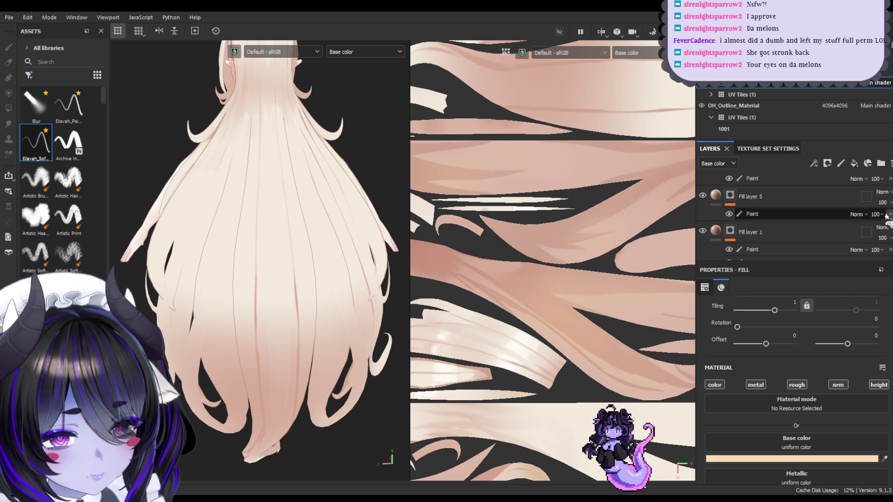
click(750, 250)
scroll(750, 251, down, 1)
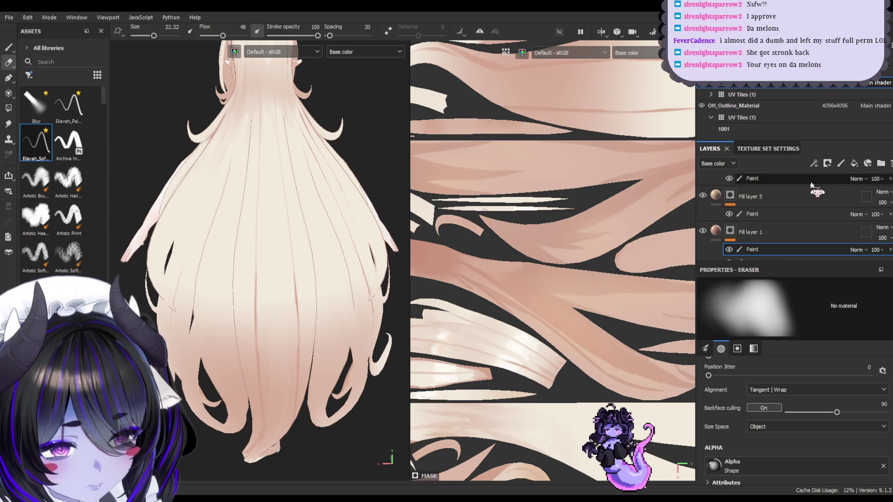
scroll(730, 205, down, 3)
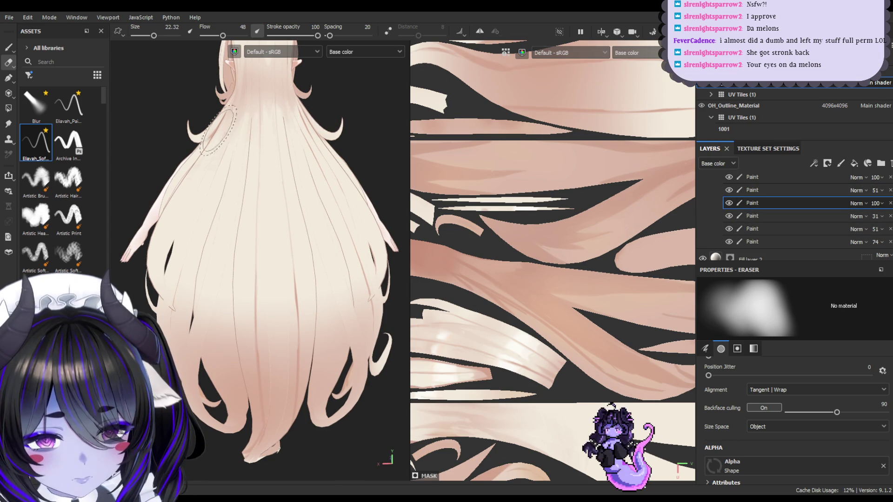
click(37, 144)
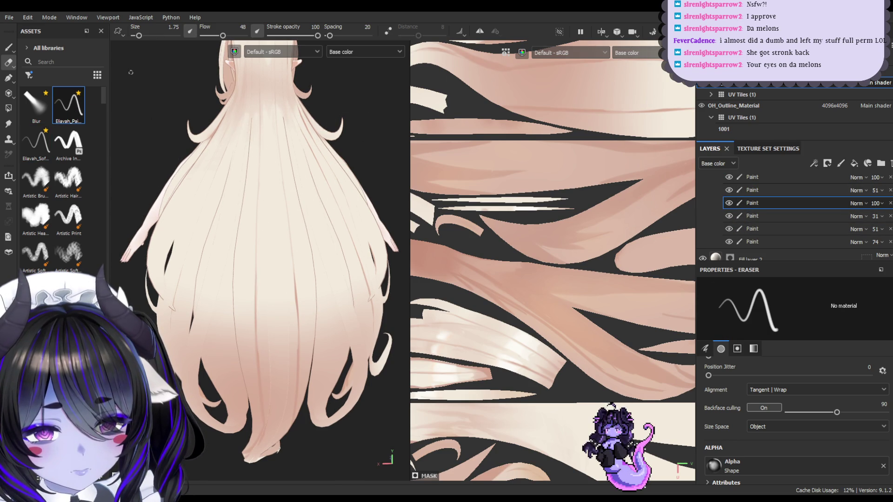
click(190, 31)
click(9, 47)
click(69, 105)
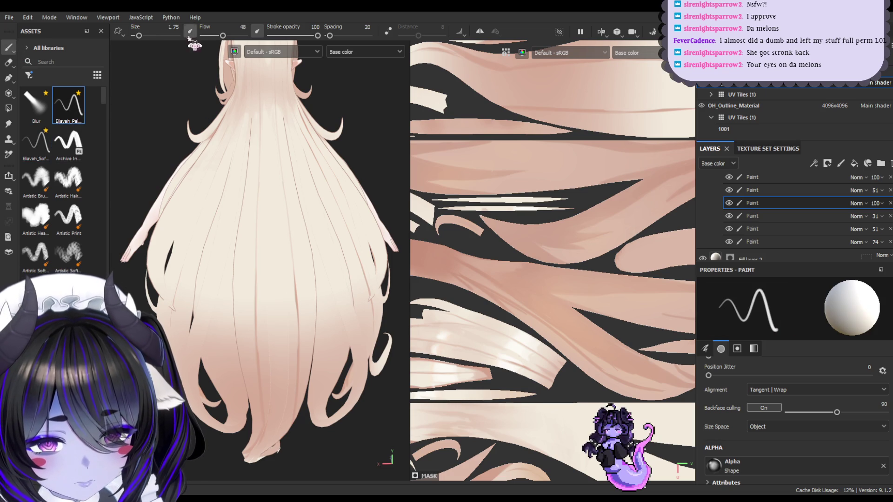
- Test a darker strand down the back of the hair, undo it, and shrink the brush
key(bracketright)
key(bracketright)
key(bracketright)
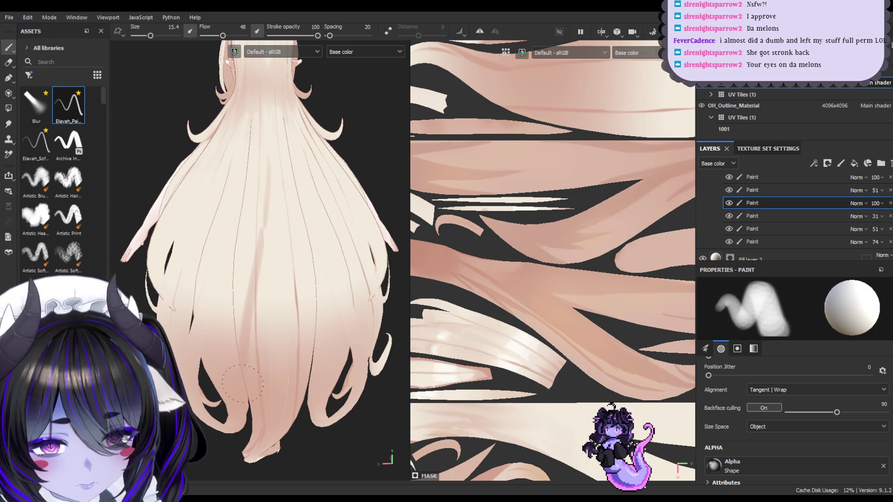
mouse_move(313, 295)
mouse_down()
mouse_move(270, 190)
mouse_move(278, 357)
mouse_up()
key(ctrl+z)
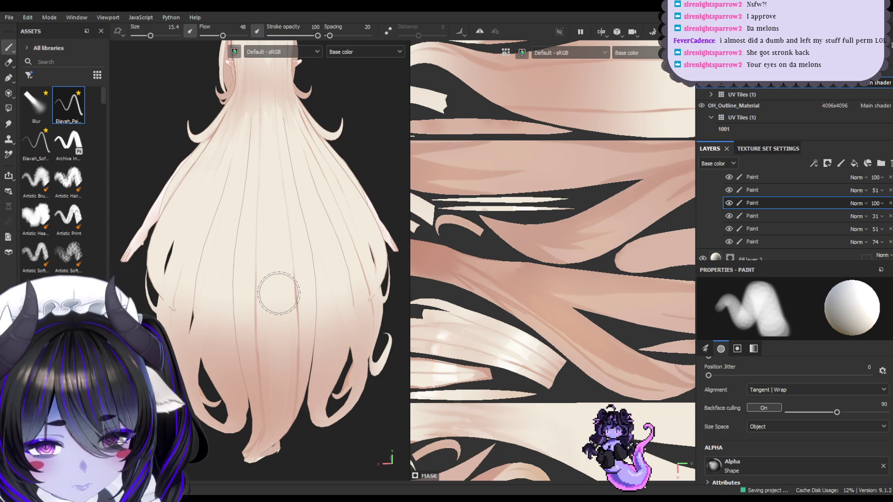
key(bracketleft)
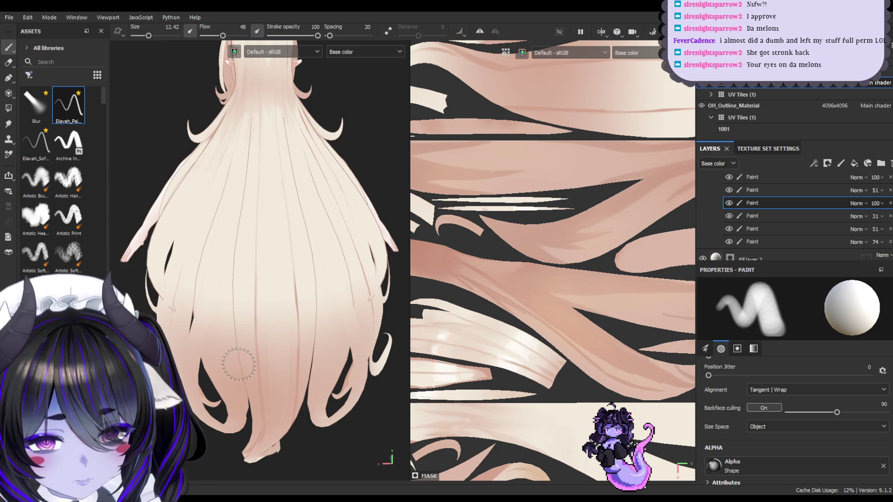
scroll(280, 292, down, 3)
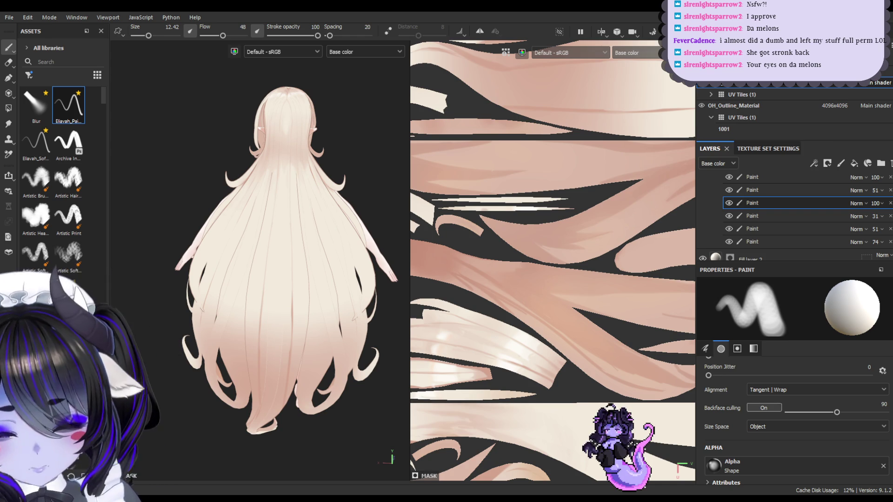
scroll(344, 144, up, 3)
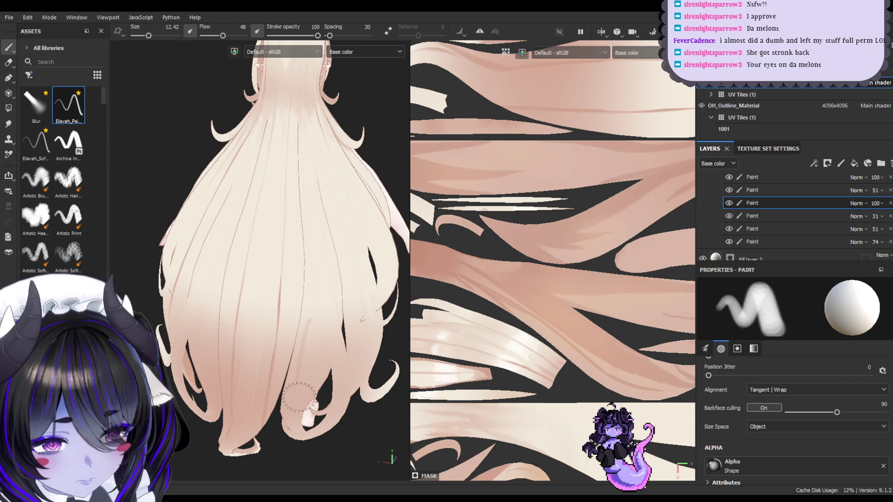
- Load the thin Elavah hair-strand brush at about size 4.5 and show the mesh wireframe
key(bracketright)
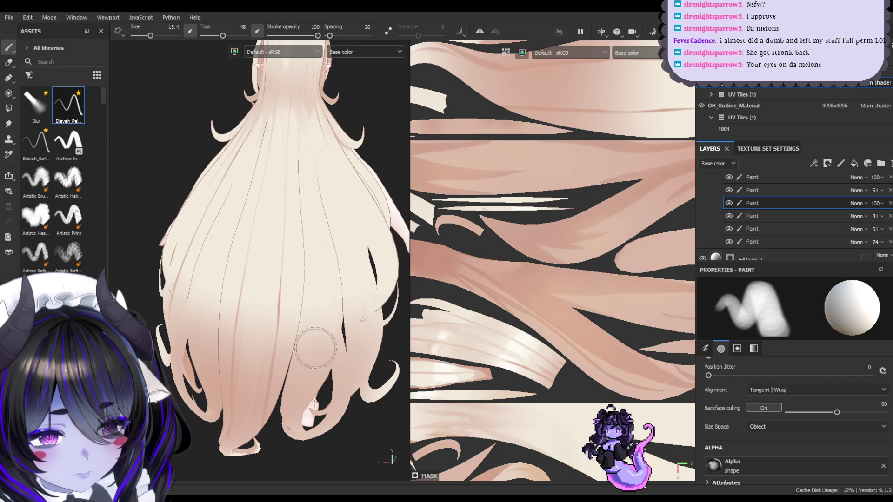
click(65, 110)
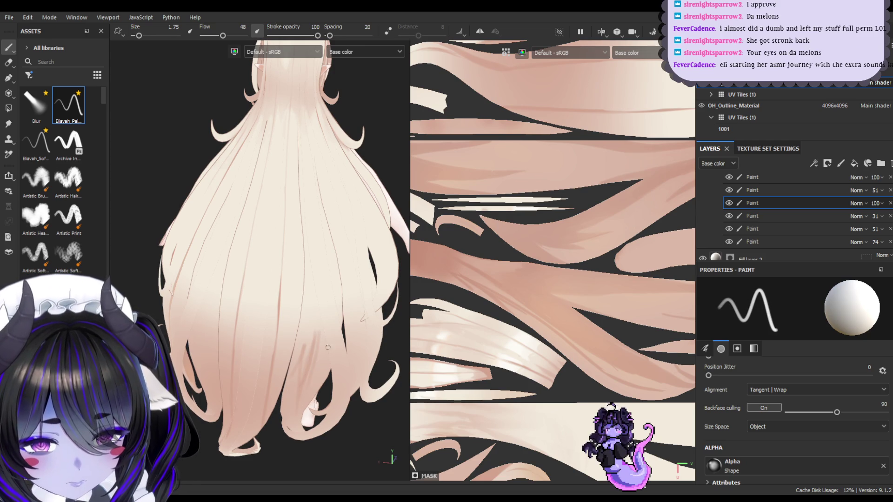
scroll(891, 77, up, 2)
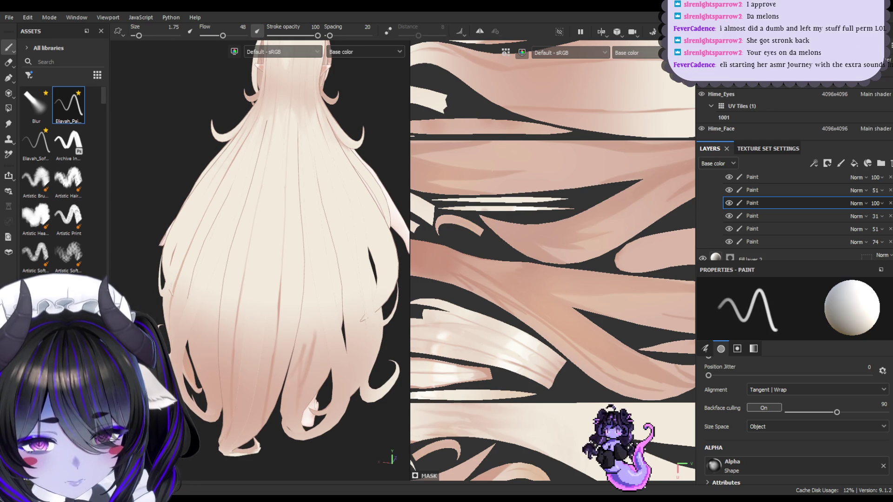
key(alt+w)
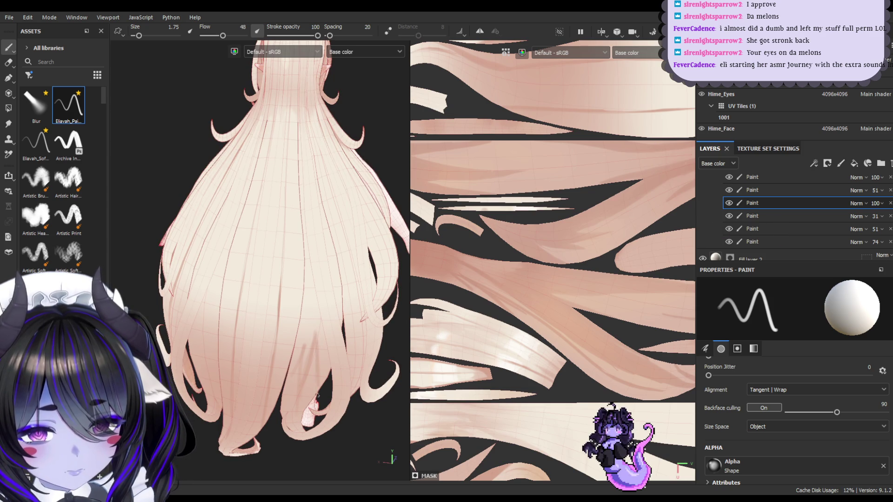
key(bracketright)
key(bracketright)
key(bracketright)
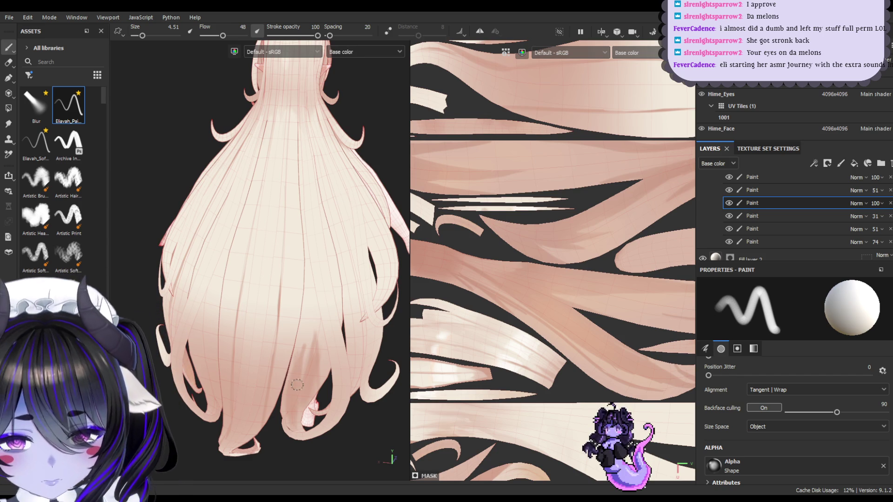
- Save the pale pink hair texture project with the strand brush at size 4.51
key(ctrl+s)
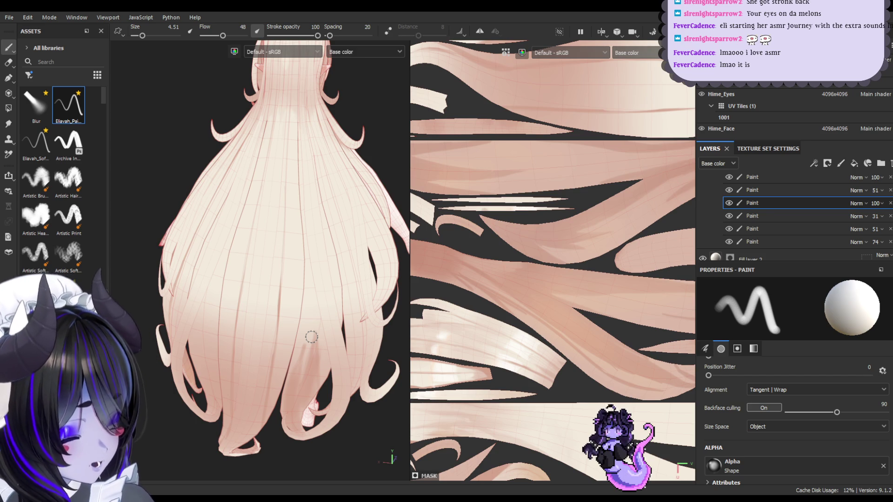
scroll(312, 337, down, 5)
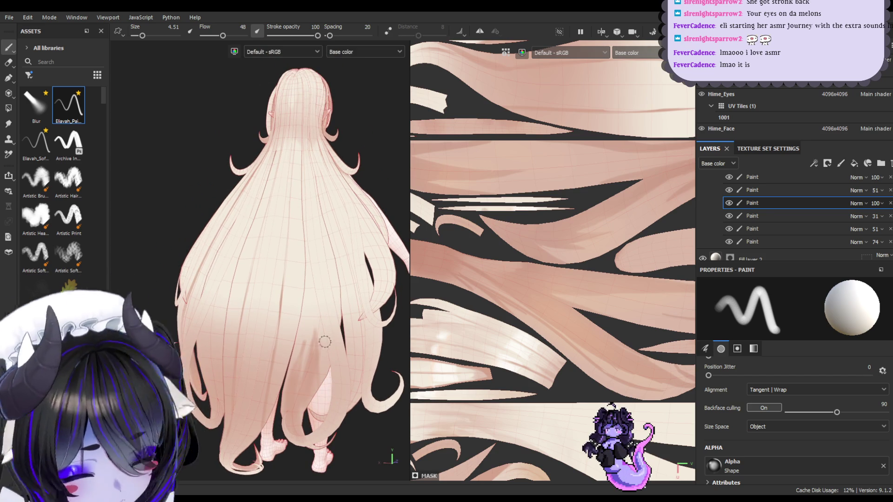
- Shrink the strand brush to 2.32 and switch over to the Blender window
key(bracketleft)
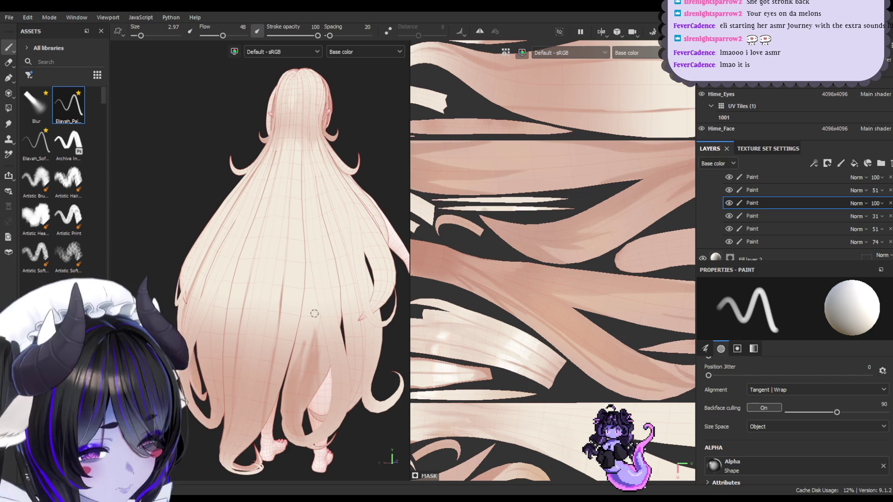
key(bracketleft)
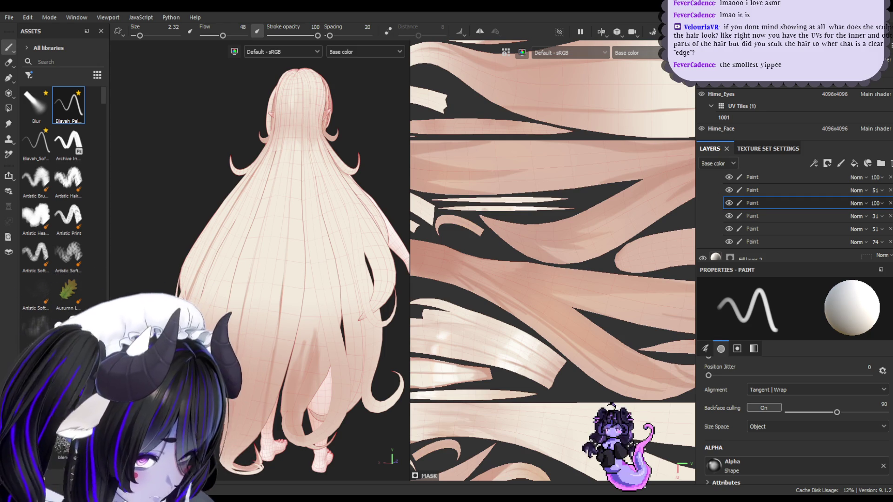
key(alt+Tab)
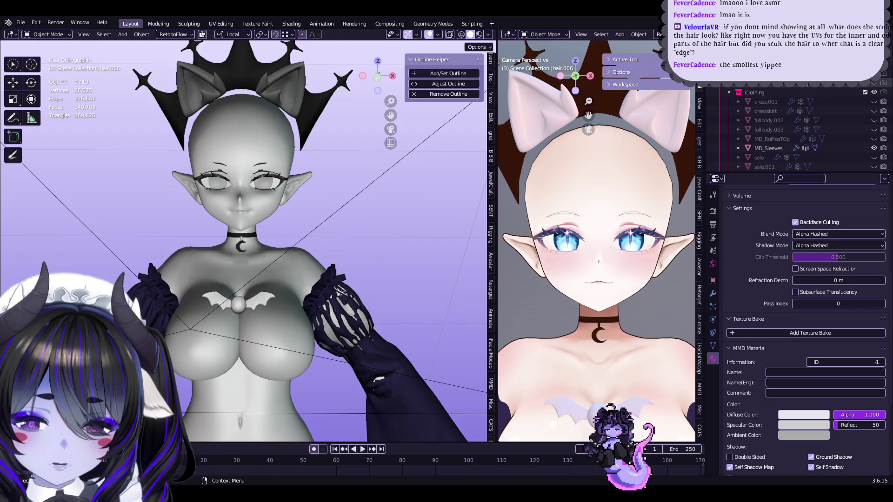
- Unhide the hair objects and show the modifiers of the hair.006 bangs
scroll(791, 126, down, 3)
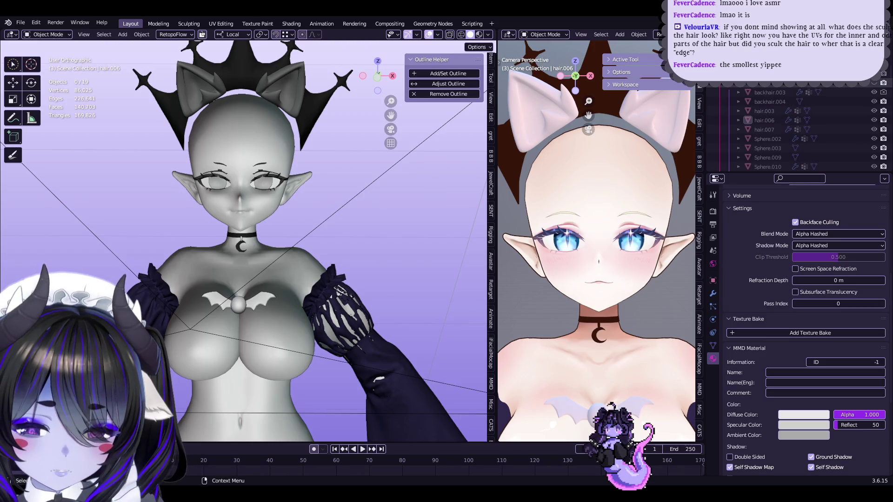
click(874, 83)
middle_drag(399, 173, 451, 52)
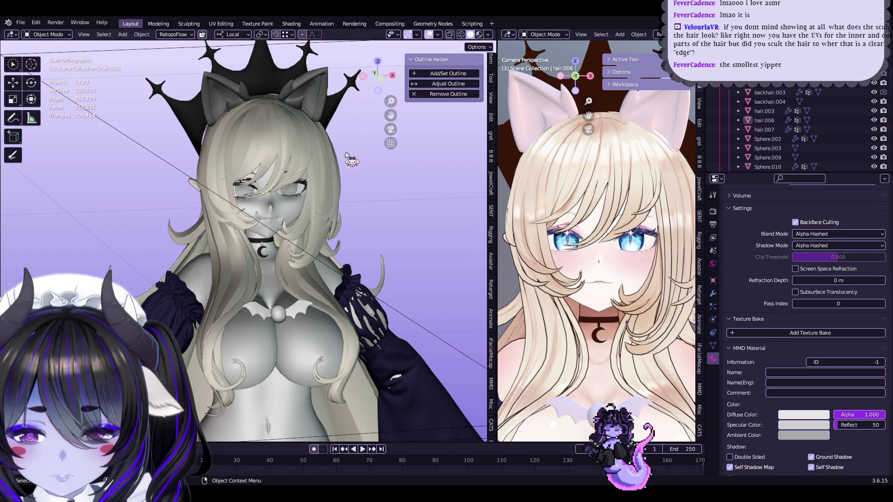
click(334, 163)
click(713, 294)
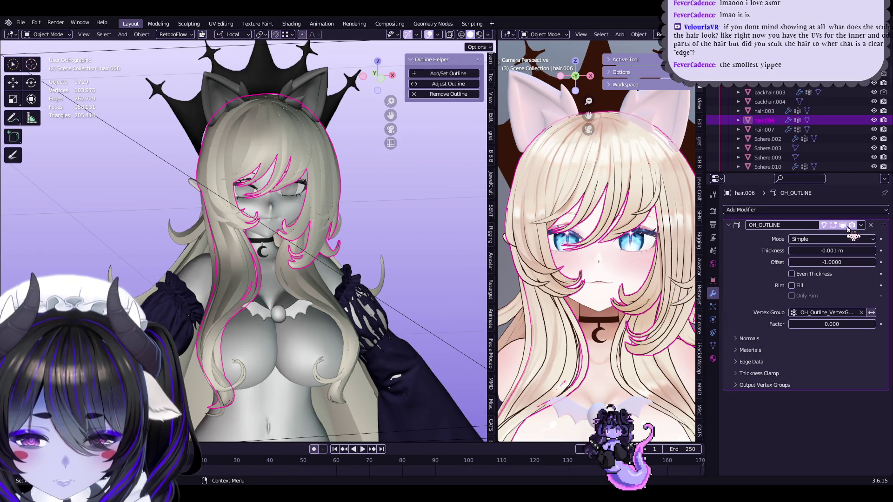
- Check the OH_OUTLINE modifier on Sphere.010, Sphere.003, Sphere.009 and backhair.003
click(298, 214)
middle_drag(298, 214, 381, 232)
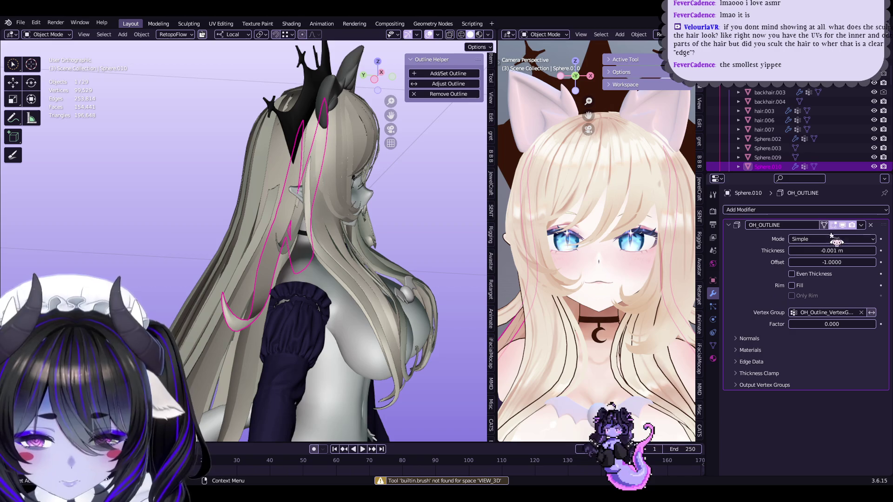
click(228, 270)
middle_drag(228, 270, 298, 270)
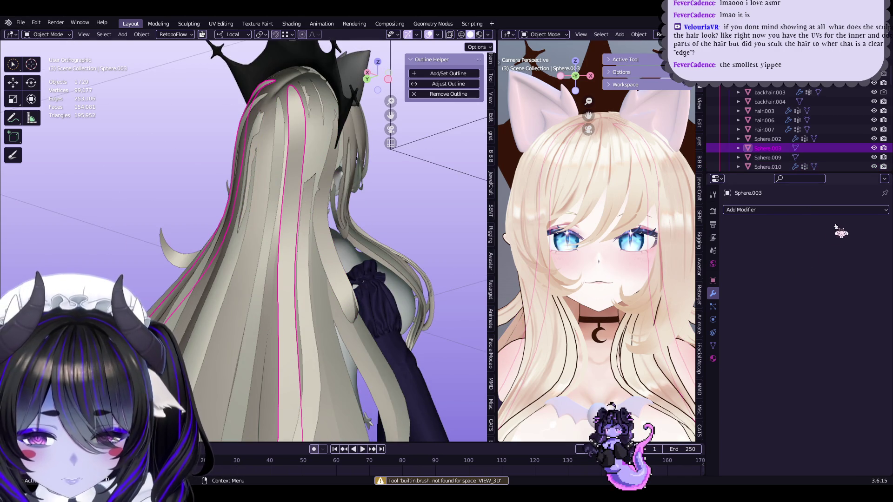
scroll(591, 277, down, 5)
scroll(596, 283, up, 10)
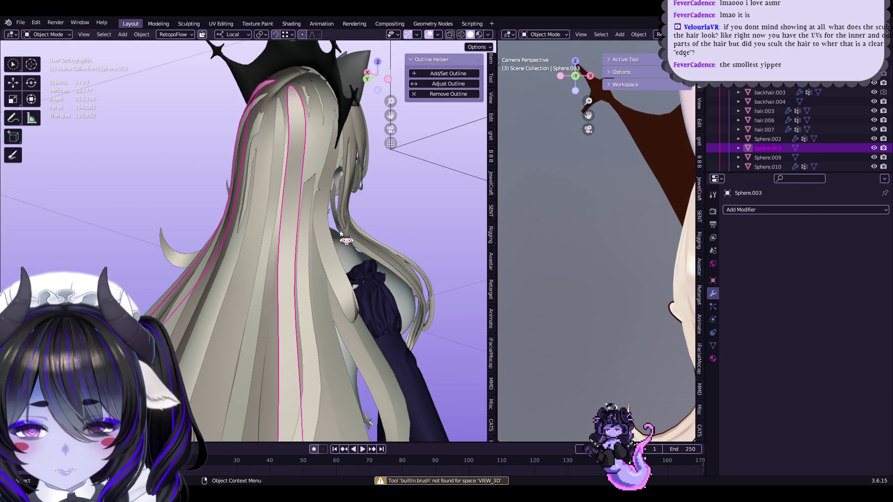
click(266, 246)
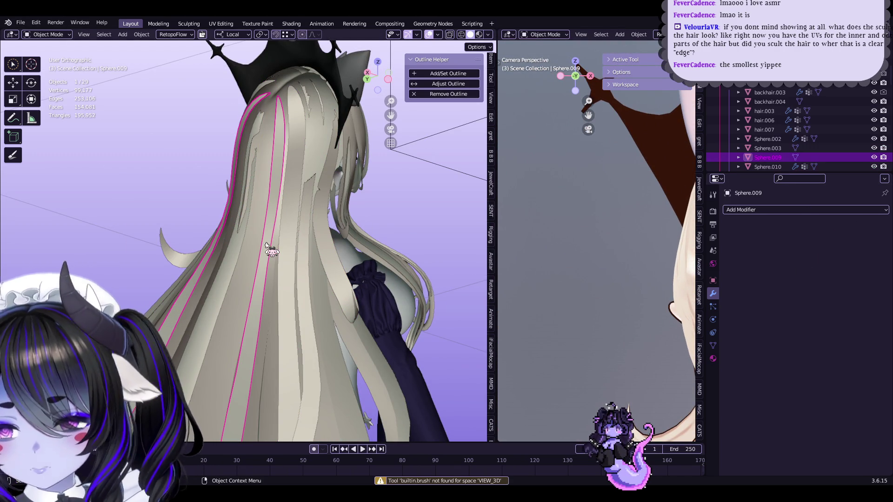
click(248, 255)
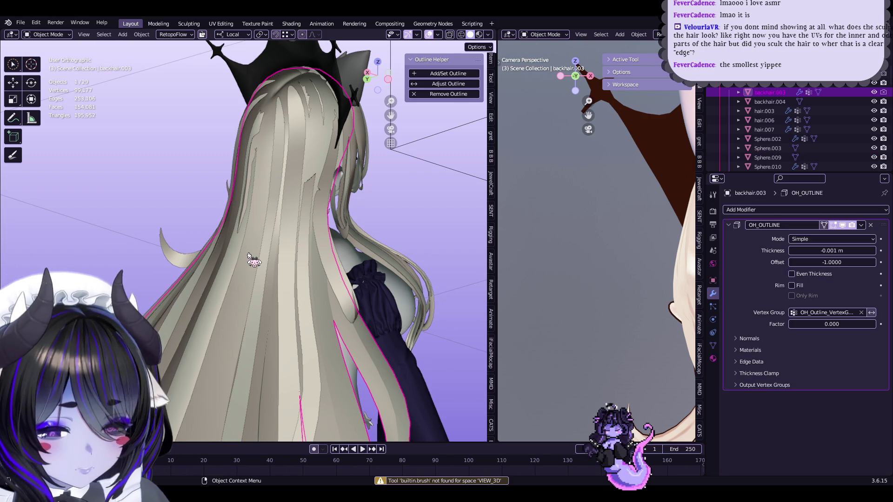
middle_drag(253, 275, 276, 277)
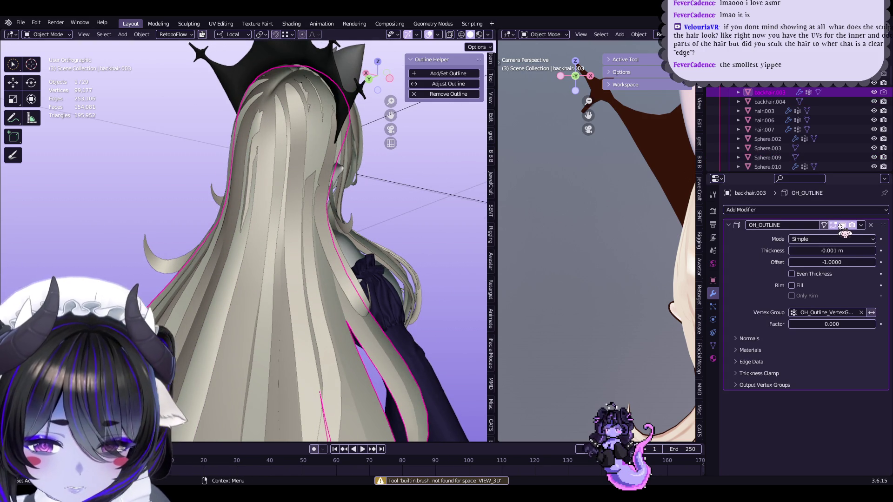
mouse_move(354, 200)
middle_down()
mouse_move(375, 189)
mouse_move(353, 256)
mouse_move(321, 243)
mouse_move(369, 309)
mouse_move(299, 236)
mouse_move(246, 254)
middle_up()
- Recheck hair.006, Sphere.010, Sphere.002 and backhair.003 from a back view
click(302, 239)
click(245, 254)
click(232, 241)
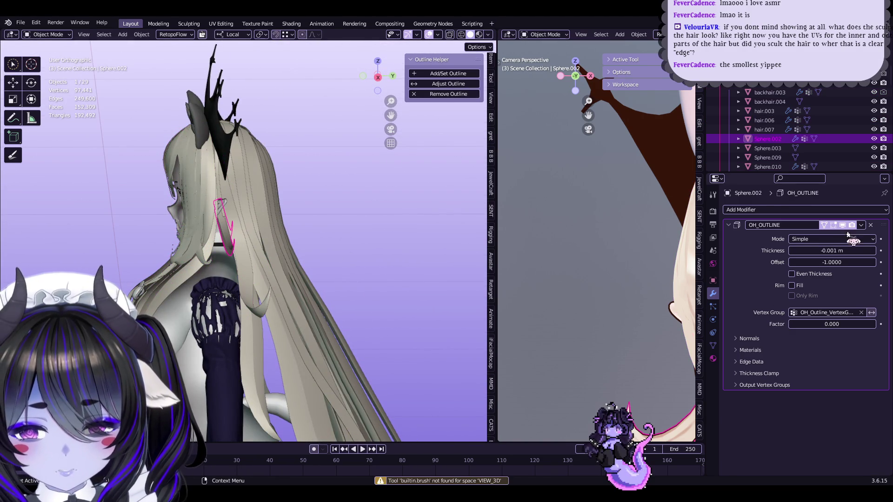
mouse_move(339, 258)
middle_down()
mouse_move(244, 267)
mouse_move(406, 270)
mouse_move(372, 284)
middle_up()
click(244, 267)
scroll(626, 288, down, 5)
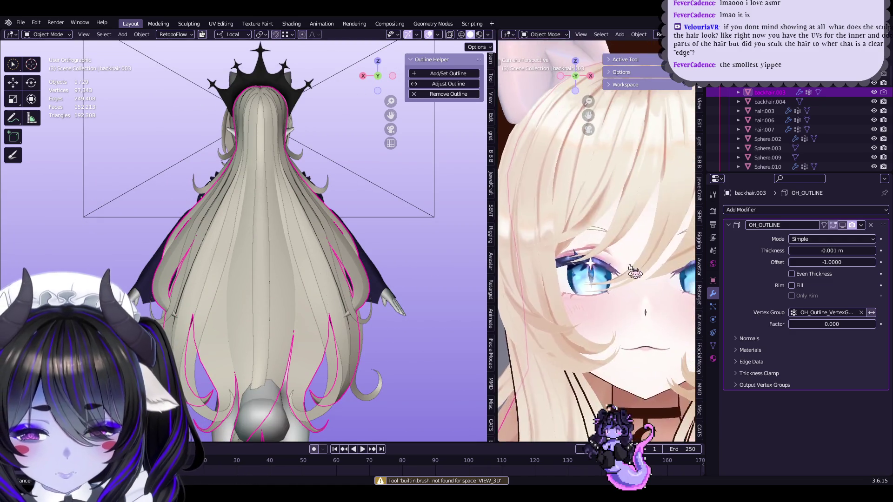
scroll(626, 289, up, 2)
- Inspect hair.003 and hair.007, then deselect everything and return to the front view
click(626, 289)
scroll(626, 288, up, 3)
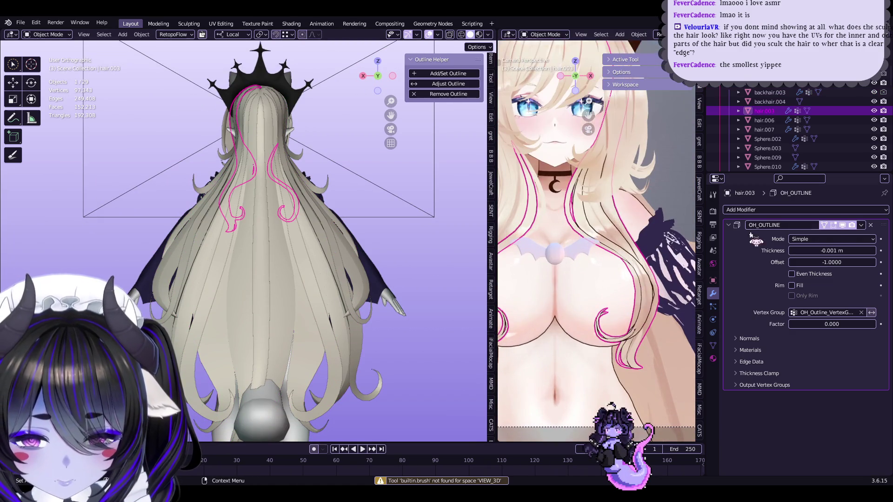
shift+middle_drag(575, 227, 656, 298)
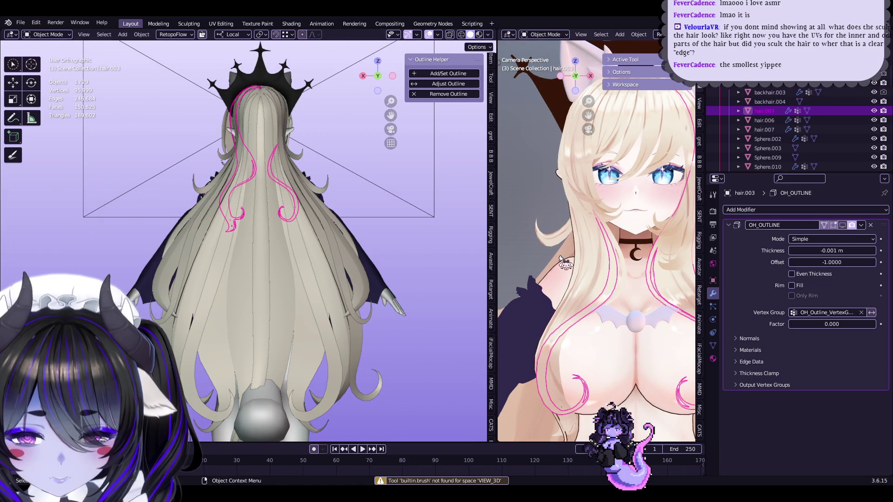
click(579, 273)
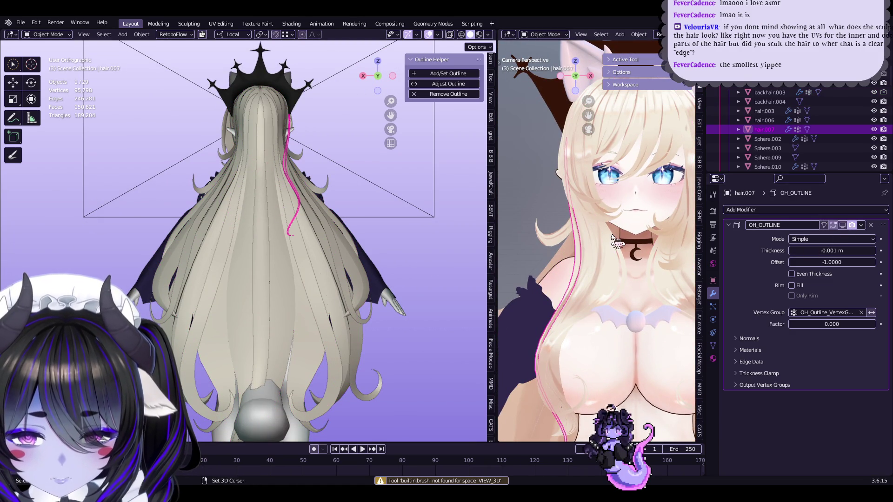
scroll(617, 241, down, 2)
click(660, 278)
scroll(661, 279, down, 2)
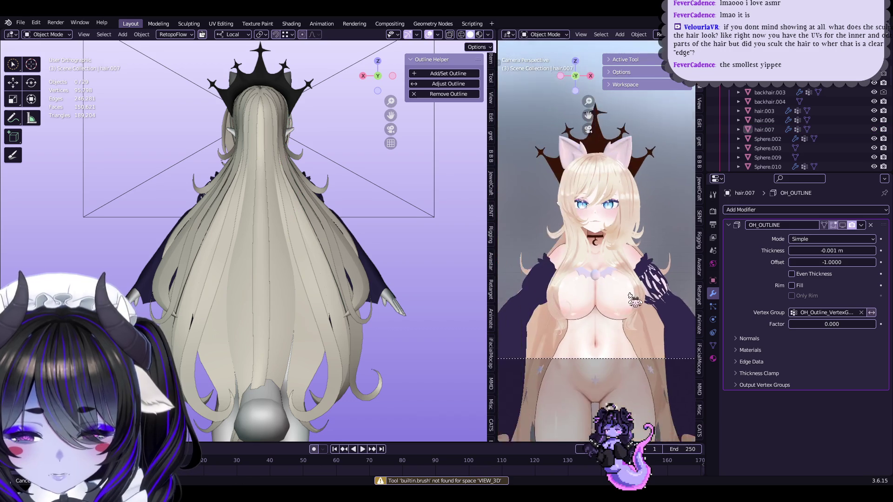
mouse_move(248, 186)
middle_down()
mouse_move(377, 197)
mouse_move(326, 195)
mouse_move(335, 175)
mouse_move(289, 181)
mouse_move(261, 140)
mouse_move(338, 184)
middle_up()
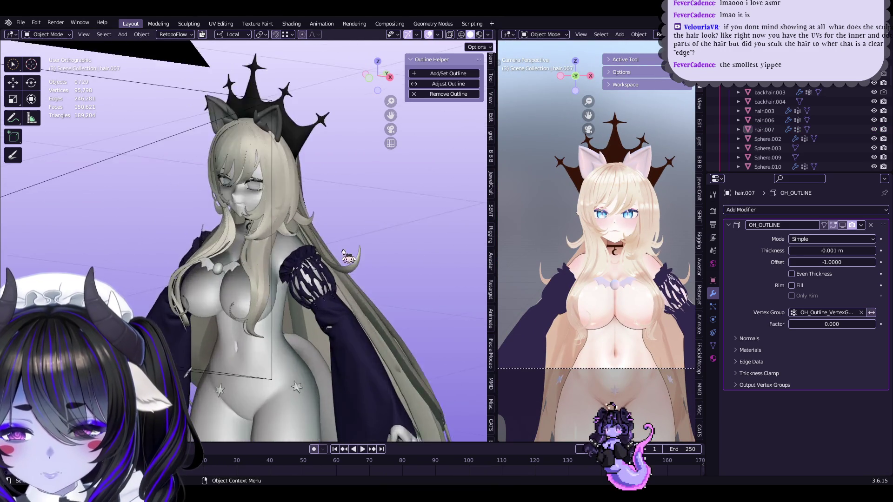
- Hide the crown and briefly enter Edit Mode on the hair.006 bangs
click(257, 132)
key(h)
click(255, 131)
scroll(344, 186, up, 3)
click(338, 185)
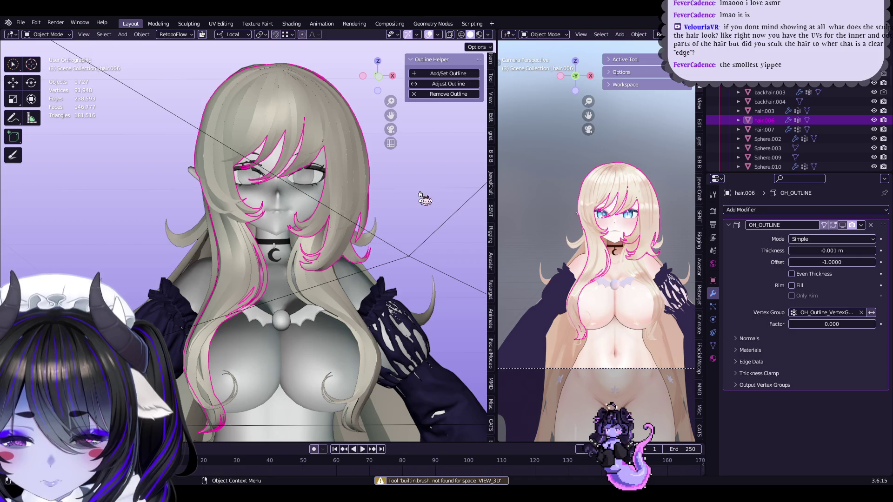
key(Tab)
mouse_move(449, 198)
middle_down()
mouse_move(409, 187)
mouse_move(326, 195)
mouse_move(367, 216)
middle_up()
key(Tab)
- Select all hair pieces and enter Edit Mode with nothing selected
click(770, 92)
scroll(768, 131, down, 4)
shift+click(768, 139)
key(Tab)
key(alt+a)
- Switch to edge select mode and look over the hair mesh from several angles
scroll(302, 212, up, 3)
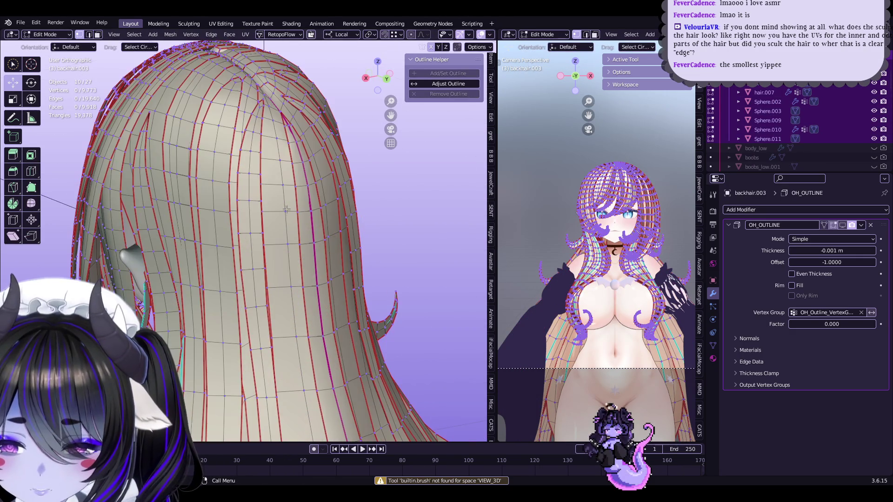
scroll(302, 212, down, 3)
mouse_move(302, 212)
middle_down()
mouse_move(209, 205)
mouse_move(256, 191)
mouse_move(395, 195)
middle_up()
scroll(275, 210, up, 2)
key(2)
scroll(198, 201, up, 2)
key(q)
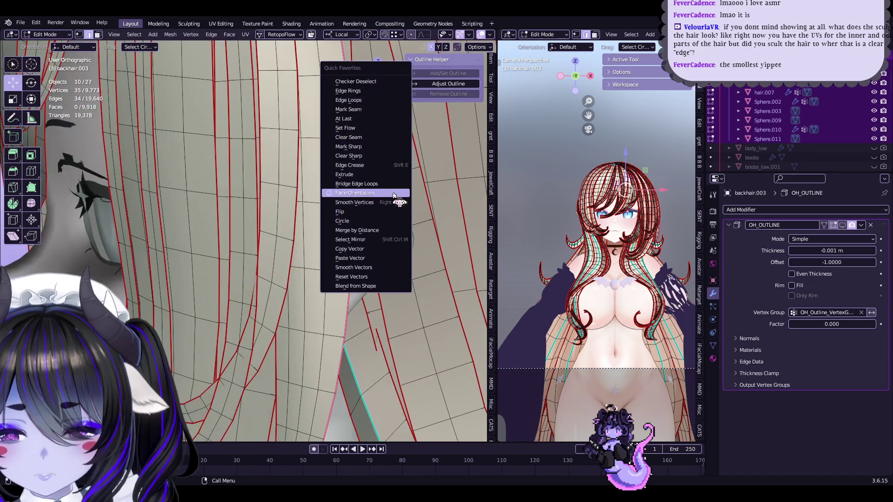
key(Escape)
middle_drag(365, 163, 390, 180)
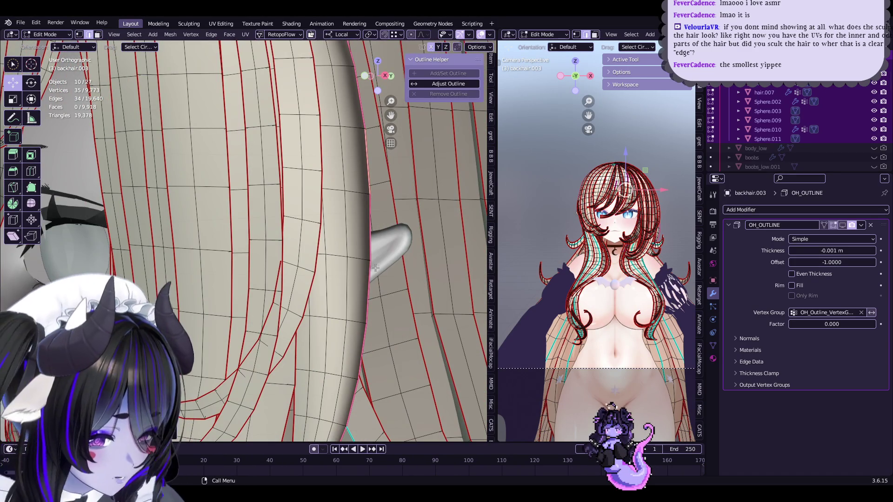
middle_drag(379, 218, 357, 228)
mouse_move(257, 233)
middle_down()
mouse_move(311, 220)
mouse_move(285, 168)
mouse_move(236, 221)
middle_up()
scroll(303, 207, down, 3)
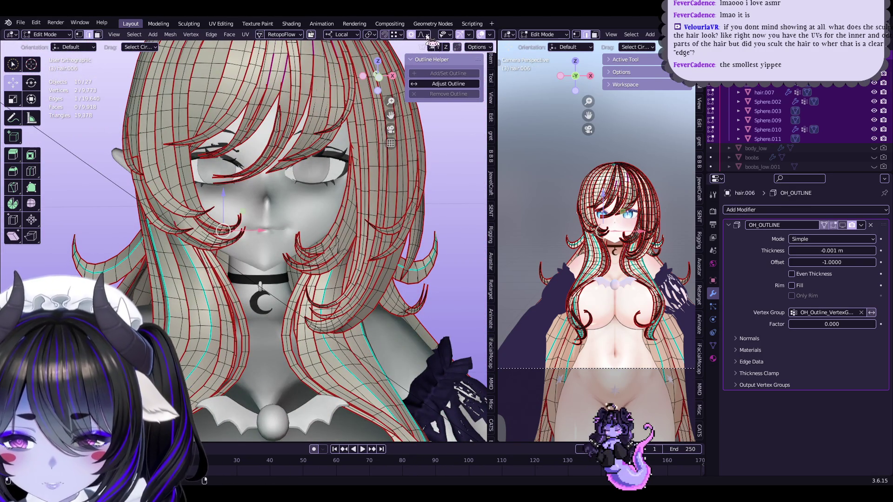
- Try a soft proportional move on hair vertices, then inspect the hair front and back
key(g)
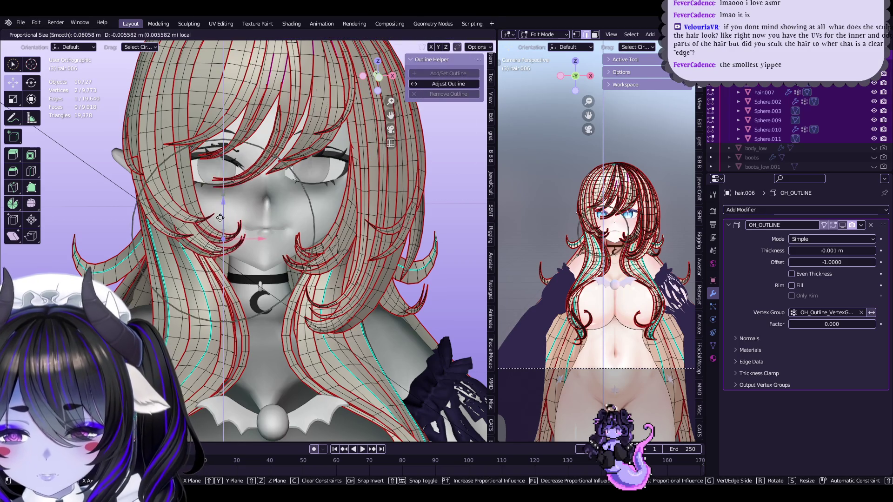
key(Escape)
key(Tab)
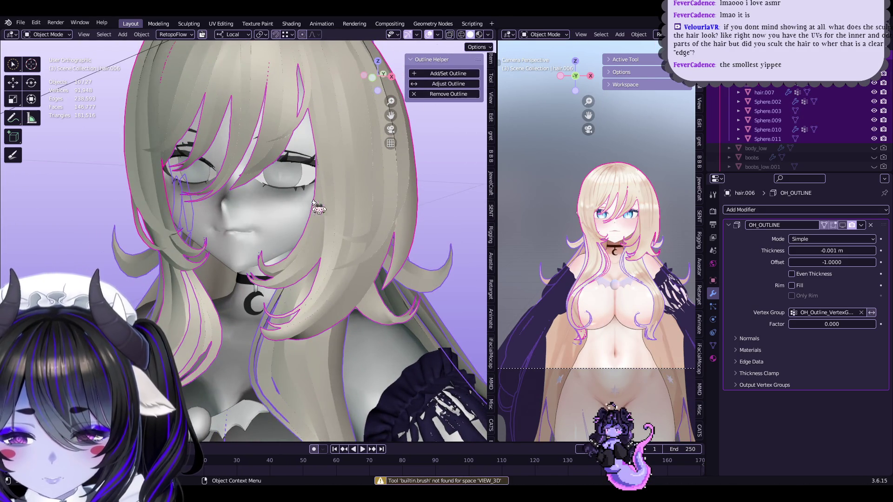
key(Tab)
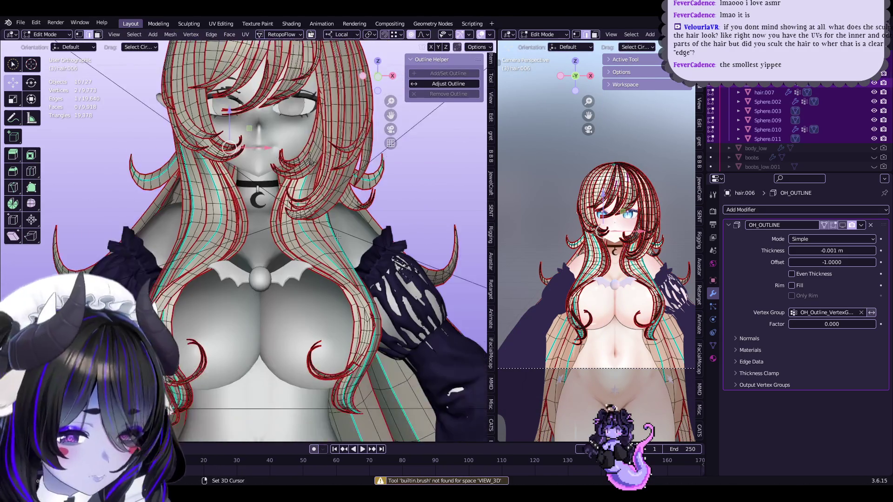
scroll(334, 210, up, 3)
middle_drag(334, 210, 287, 199)
mouse_move(279, 287)
middle_down()
mouse_move(242, 253)
mouse_move(293, 259)
mouse_move(313, 170)
mouse_move(307, 235)
mouse_move(265, 243)
middle_up()
key(Tab)
key(Tab)
mouse_move(390, 230)
middle_down()
mouse_move(341, 228)
mouse_move(340, 259)
mouse_move(323, 220)
mouse_move(295, 210)
middle_up()
mouse_move(283, 255)
middle_down()
mouse_move(339, 259)
mouse_move(347, 291)
mouse_move(334, 232)
mouse_move(419, 251)
mouse_move(316, 228)
middle_up()
key(Tab)
scroll(439, 255, down, 3)
- Edit all ten hair objects and test-move one linked back-hair strand
click(313, 226)
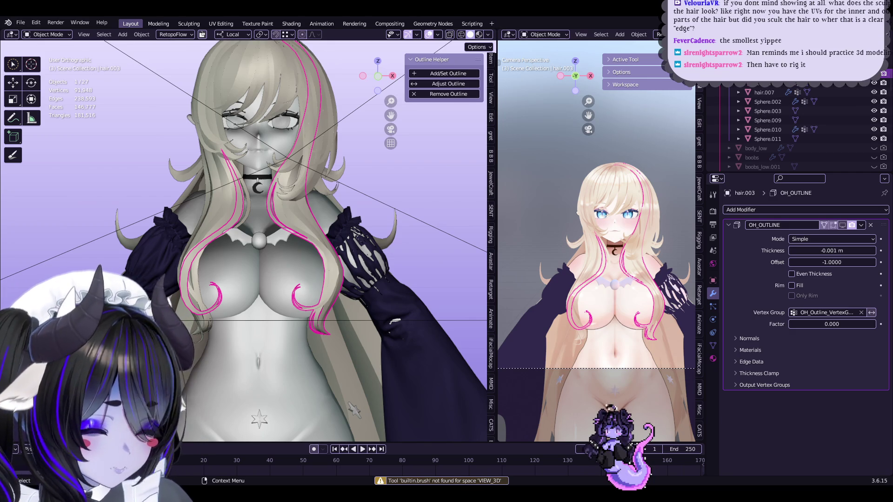
click(767, 75)
key(Tab)
middle_drag(296, 117, 353, 107)
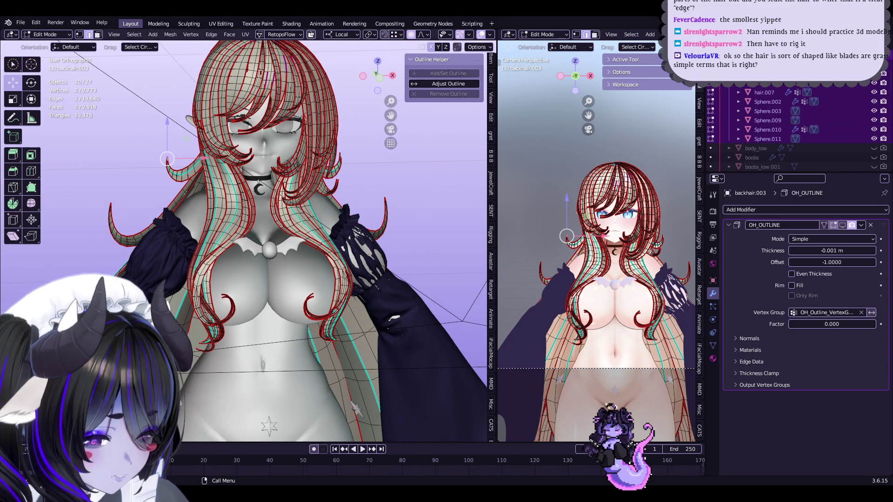
scroll(298, 164, up, 4)
mouse_move(298, 164)
middle_down()
mouse_move(331, 212)
mouse_move(317, 228)
middle_up()
key(l)
key(g)
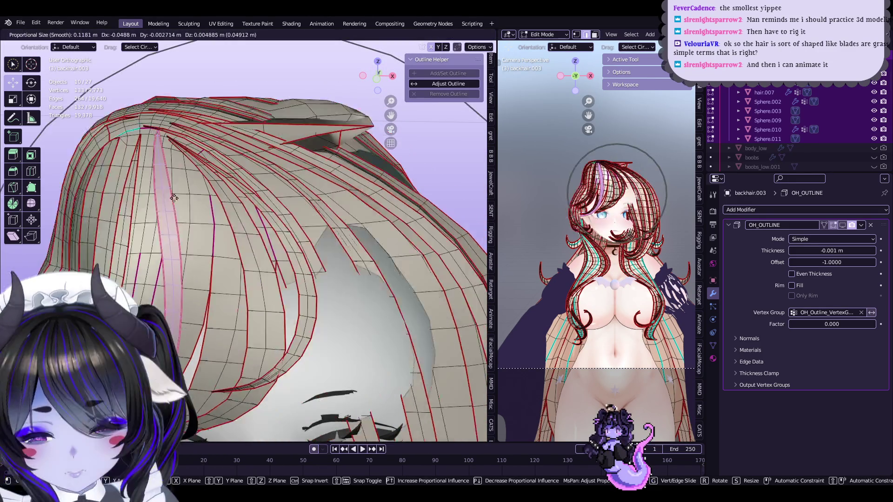
key(Escape)
- Select a linked hair.006 strand and try moving it aside
middle_drag(255, 107, 280, 230)
click(290, 242)
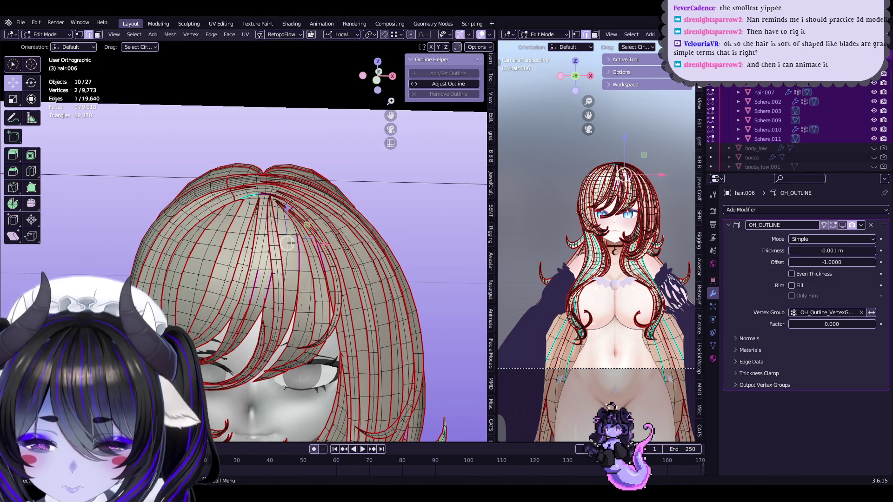
key(ctrl+l)
middle_drag(288, 243, 473, 73)
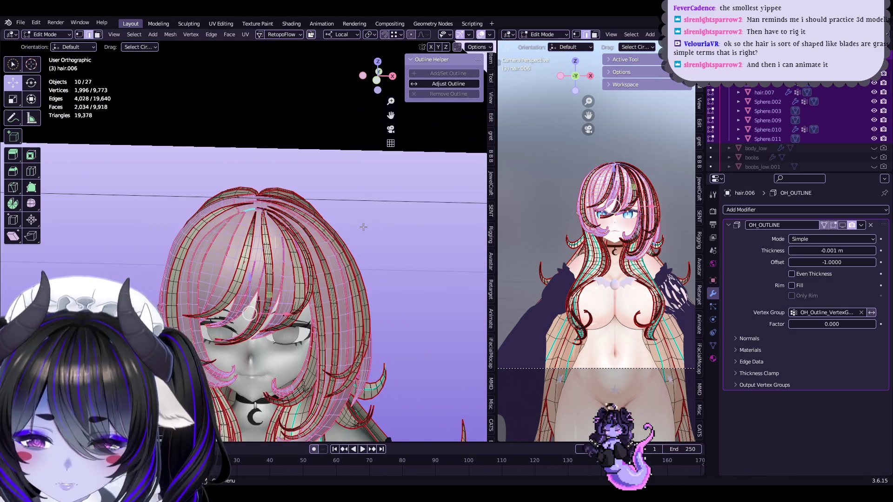
key(g)
middle_drag(197, 213, 246, 224)
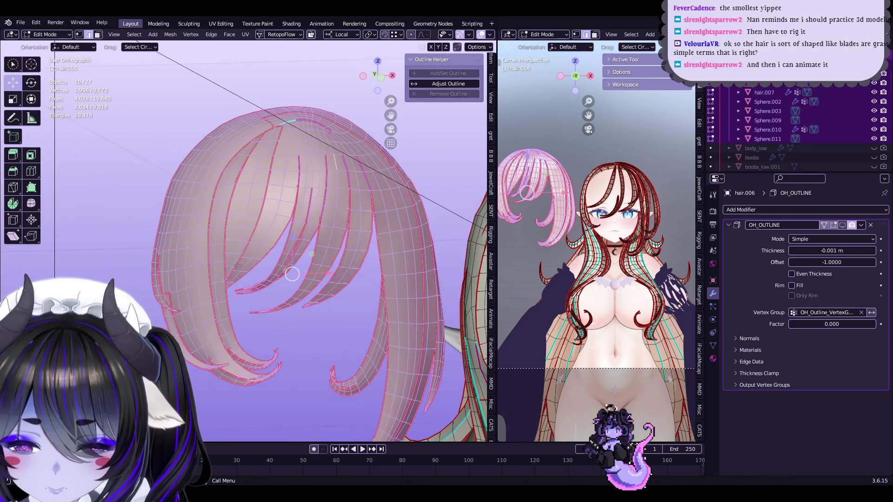
click(346, 279)
mouse_move(346, 279)
middle_down()
mouse_move(317, 261)
mouse_move(268, 263)
middle_up()
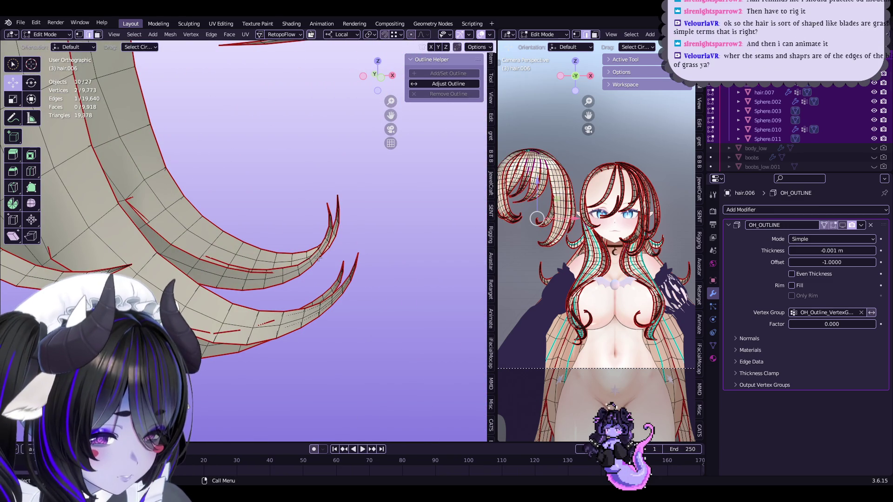
mouse_move(319, 255)
middle_down()
mouse_move(249, 244)
mouse_move(178, 252)
mouse_move(86, 143)
middle_up()
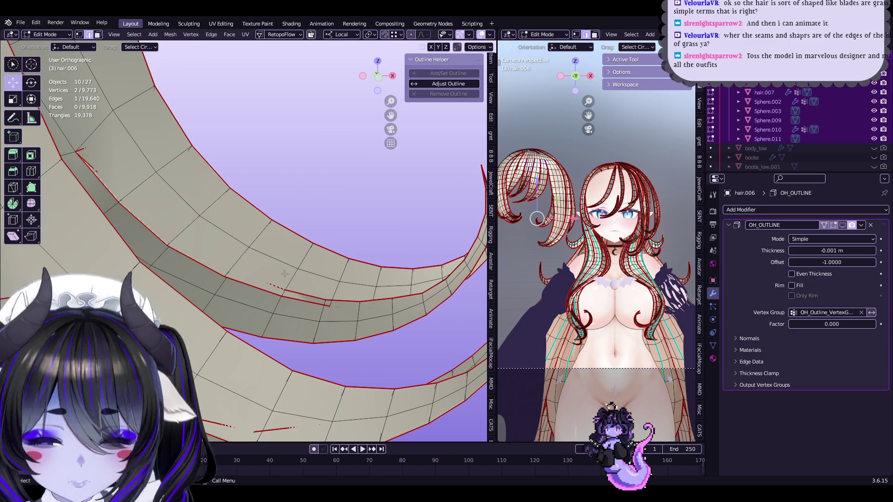
scroll(352, 255, down, 5)
key(ctrl+l)
- Inspect the selected hair.006 strands from the back and side
scroll(301, 225, up, 8)
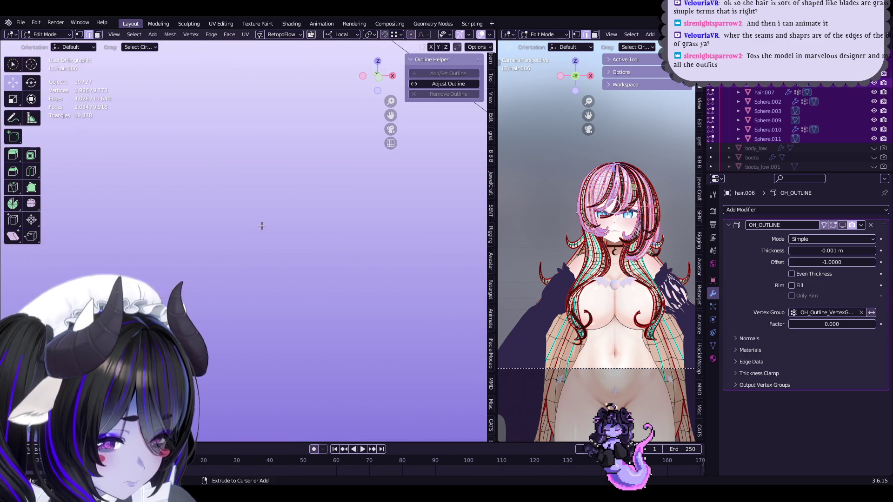
scroll(301, 225, down, 5)
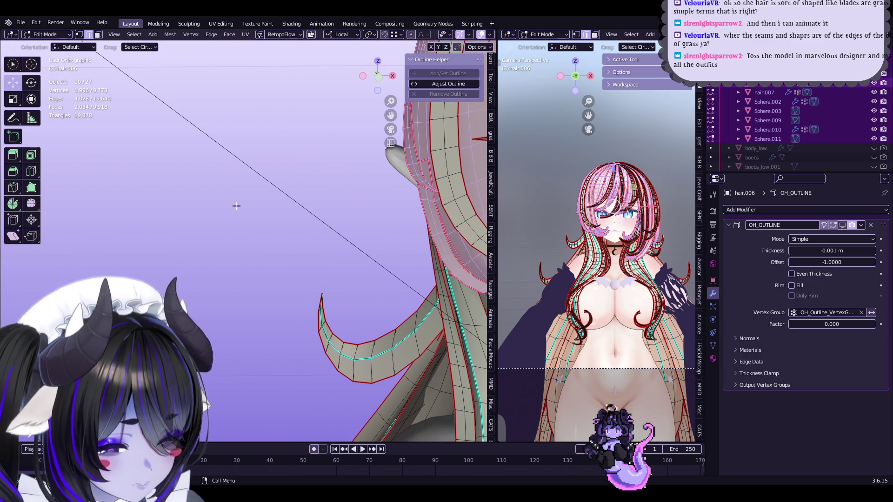
scroll(275, 198, down, 6)
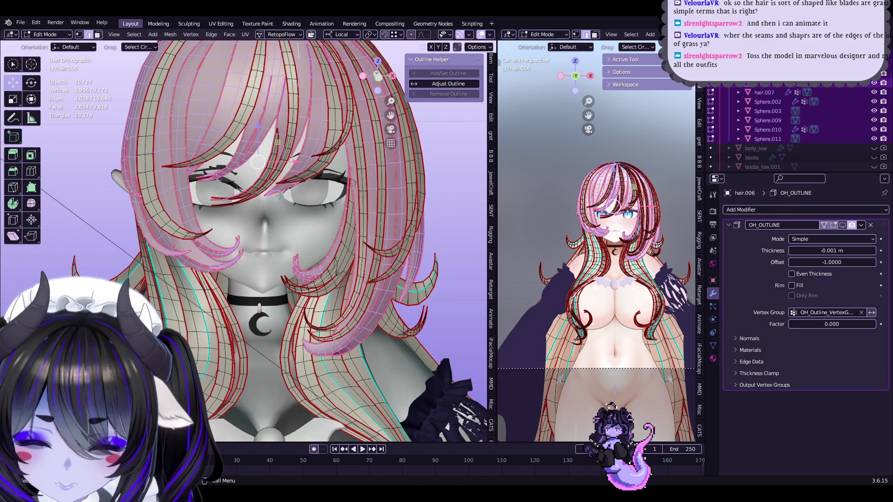
shift+scroll(275, 205, down, 6)
scroll(242, 179, up, 4)
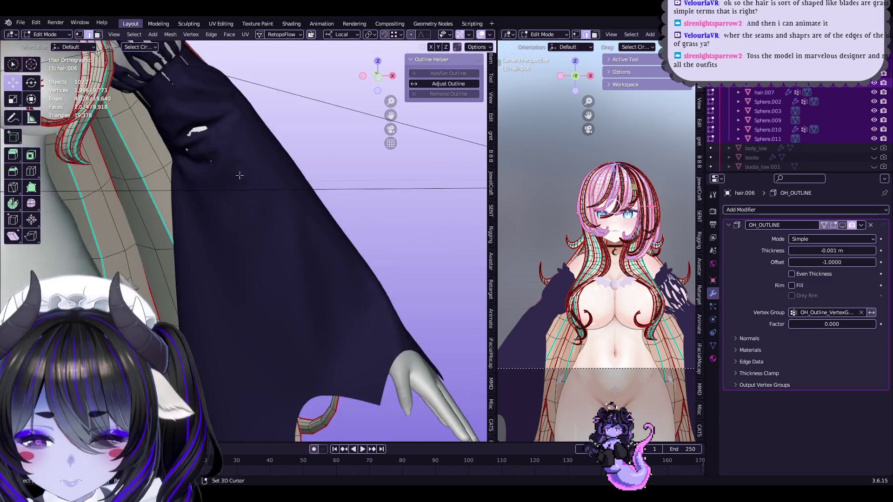
scroll(242, 179, down, 4)
shift+scroll(279, 232, up, 5)
scroll(311, 275, up, 3)
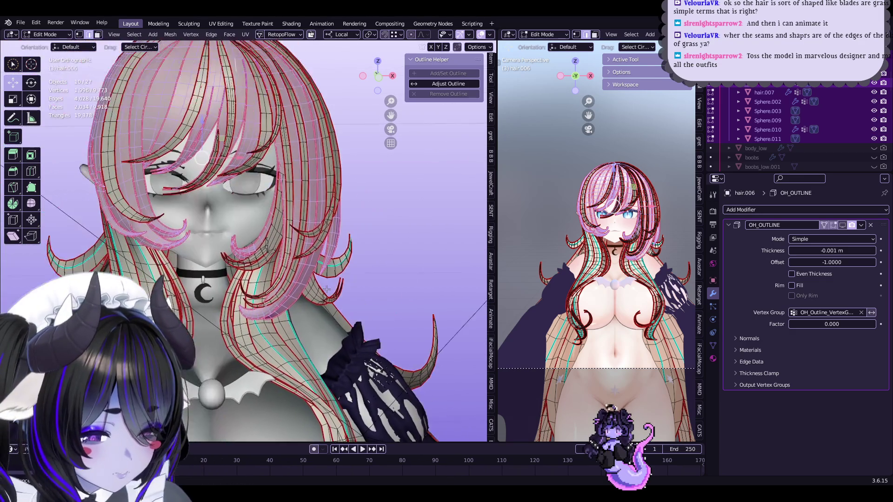
shift+scroll(311, 277, up, 2)
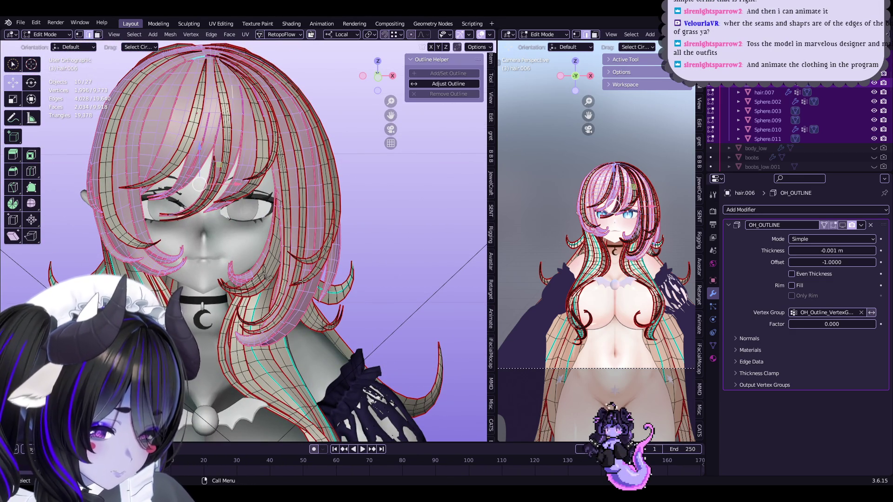
middle_drag(259, 246, 249, 264)
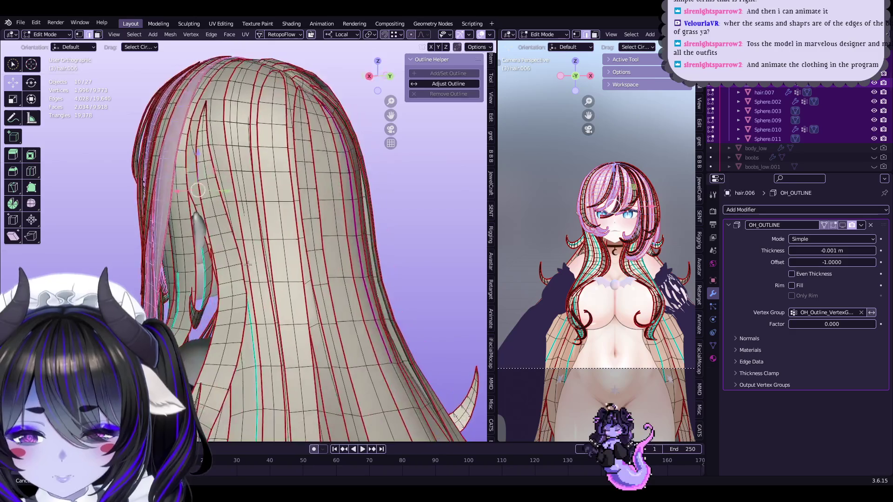
mouse_move(287, 242)
middle_down()
mouse_move(343, 306)
mouse_move(369, 257)
mouse_move(229, 247)
mouse_move(231, 232)
mouse_move(310, 264)
mouse_move(282, 290)
middle_up()
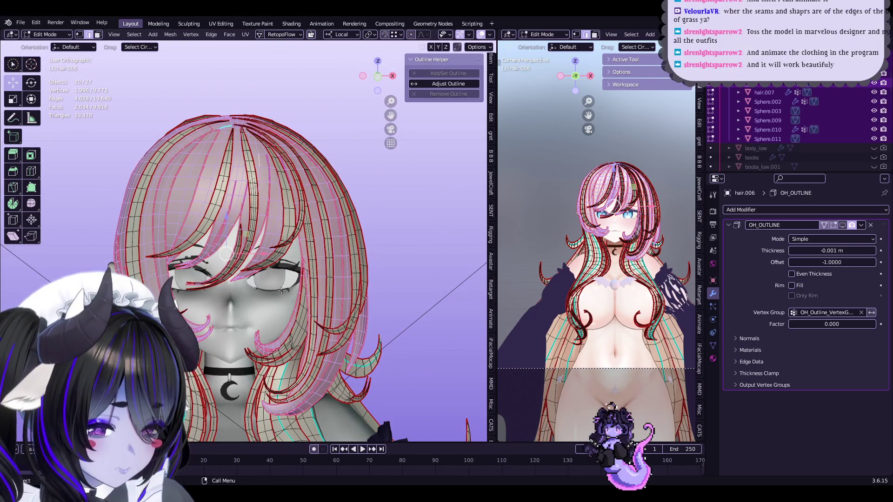
- Open a different recent blend file without saving, then return to Substance 3D Painter
click(20, 23)
mouse_move(47, 66)
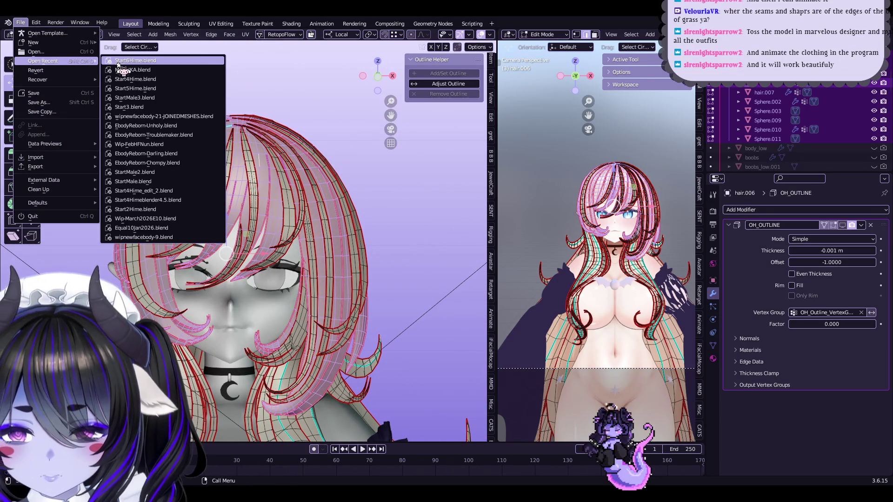
click(123, 66)
click(464, 268)
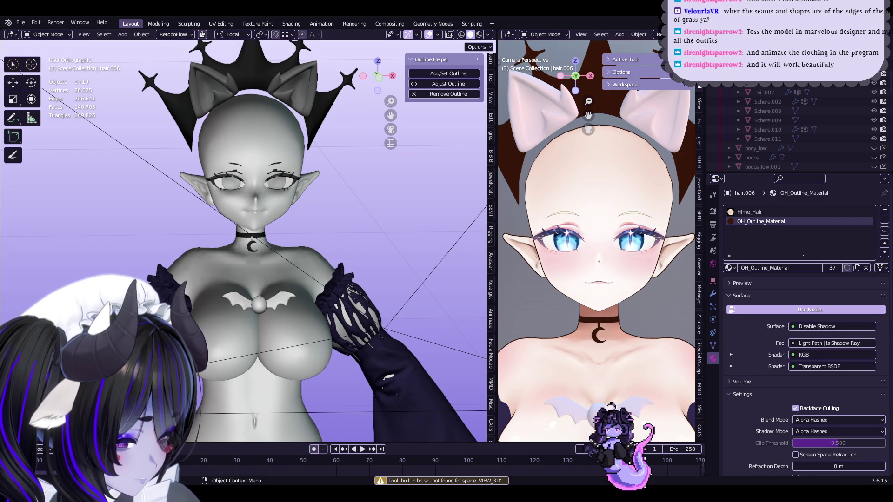
key(alt+Tab)
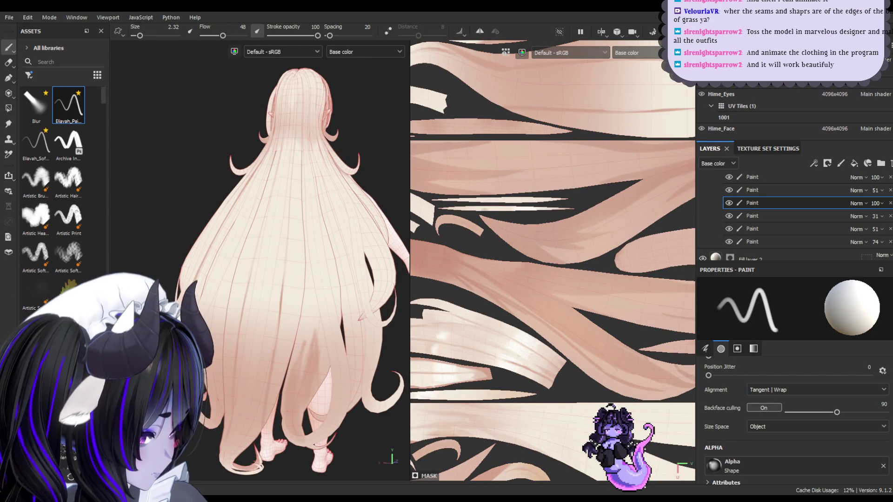
- Frame the lower ends of the back hair, resize the brush, and pick the Eraser
scroll(308, 205, up, 5)
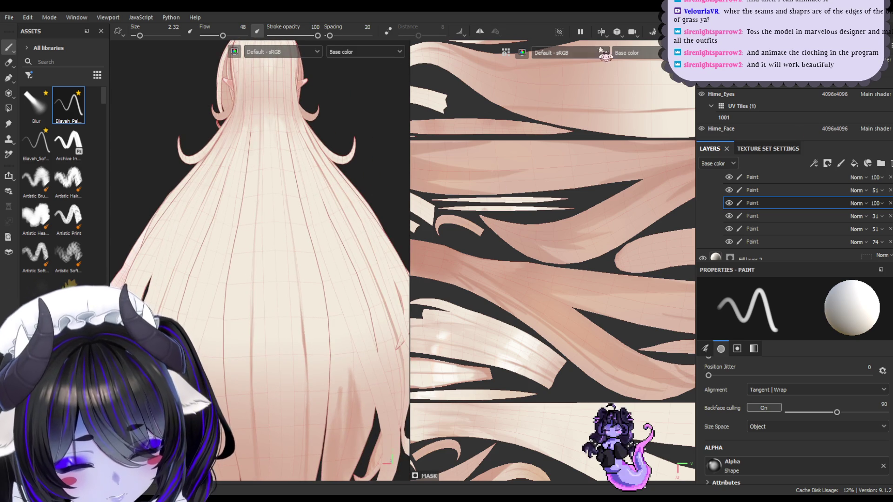
alt+drag(195, 209, 184, 169)
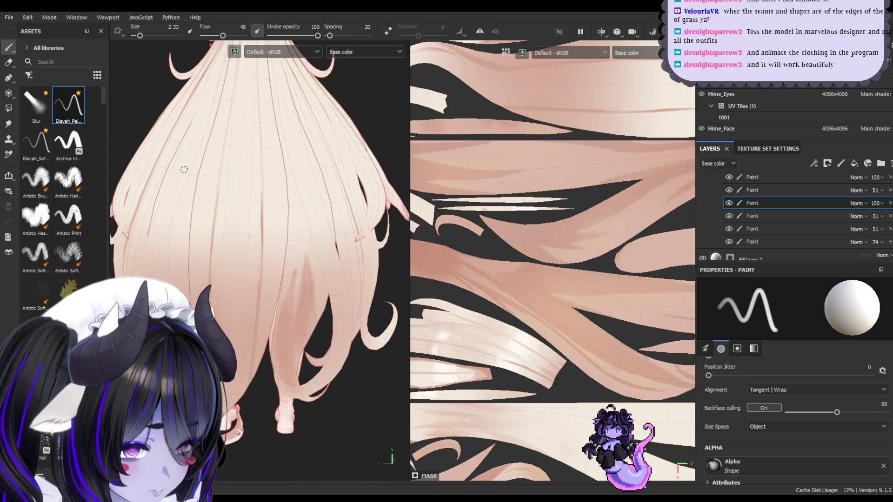
alt+drag(286, 401, 305, 292)
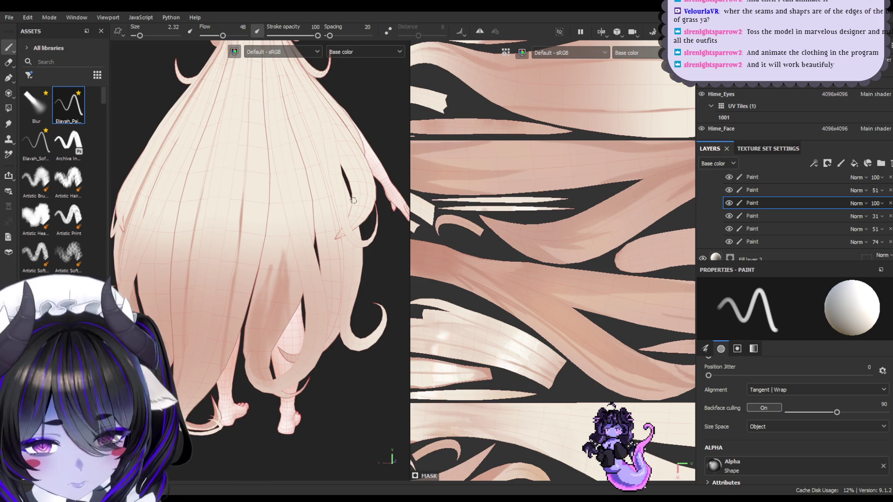
key(bracketright)
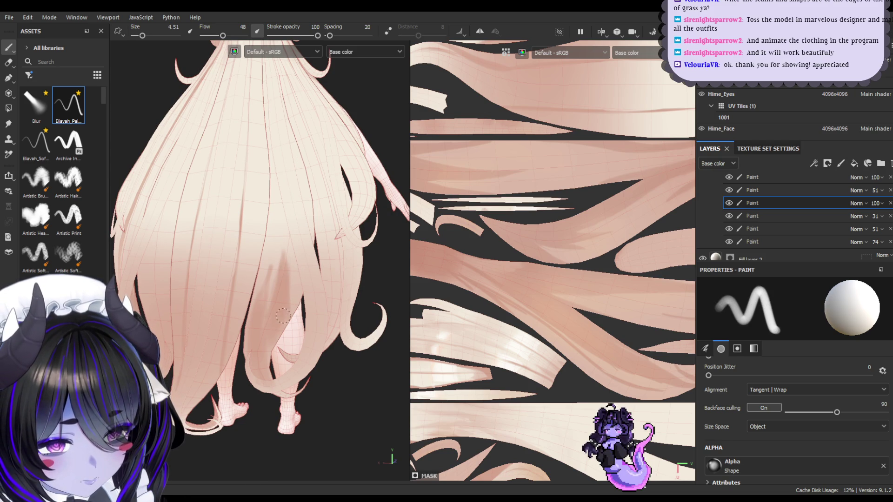
key(bracketleft)
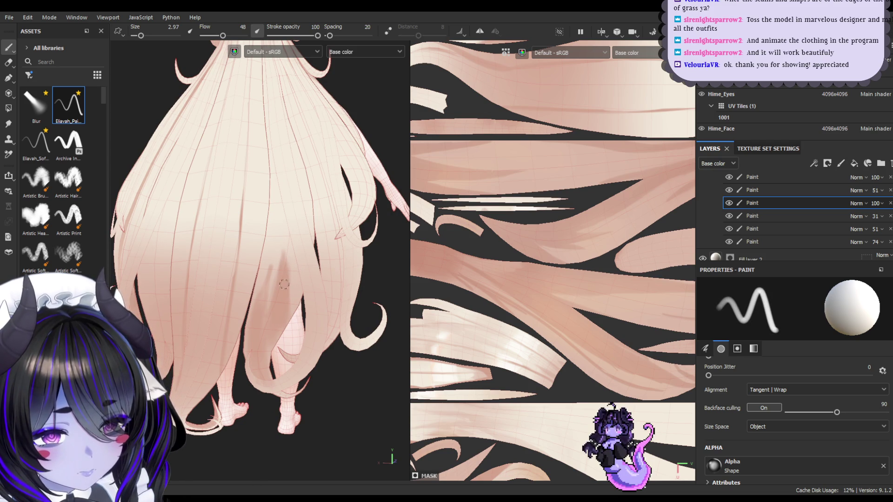
click(8, 62)
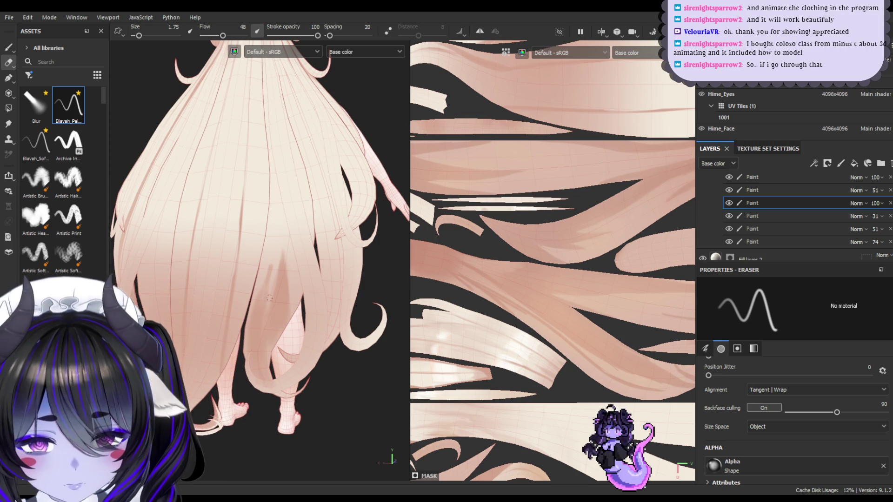
- Return to the Paint tool, set brush size to 9.76, and frame the hair from behind
key(1)
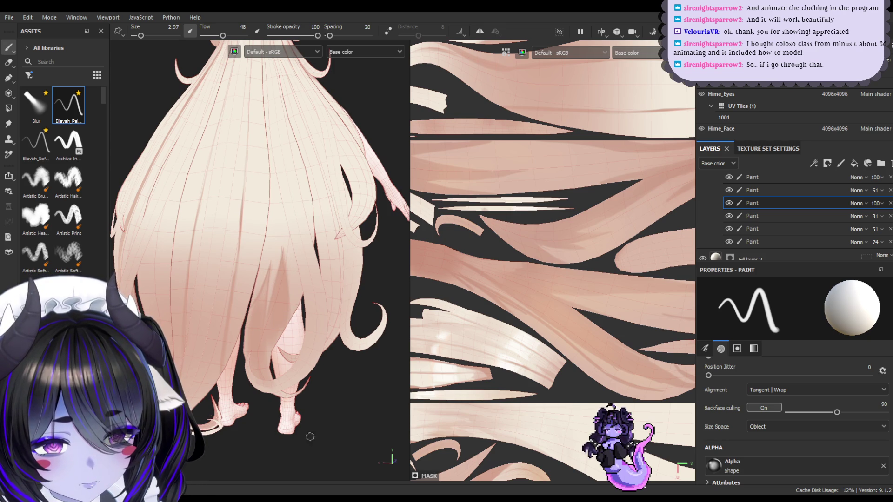
key(bracketright)
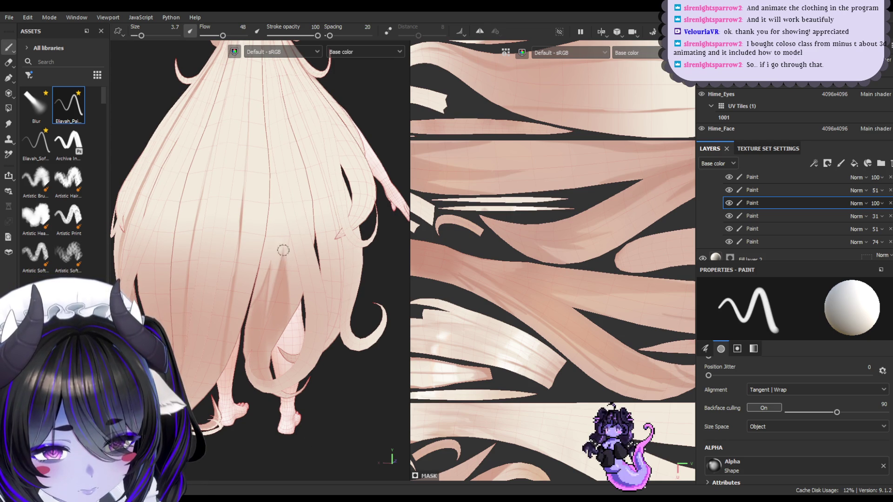
key(bracketright)
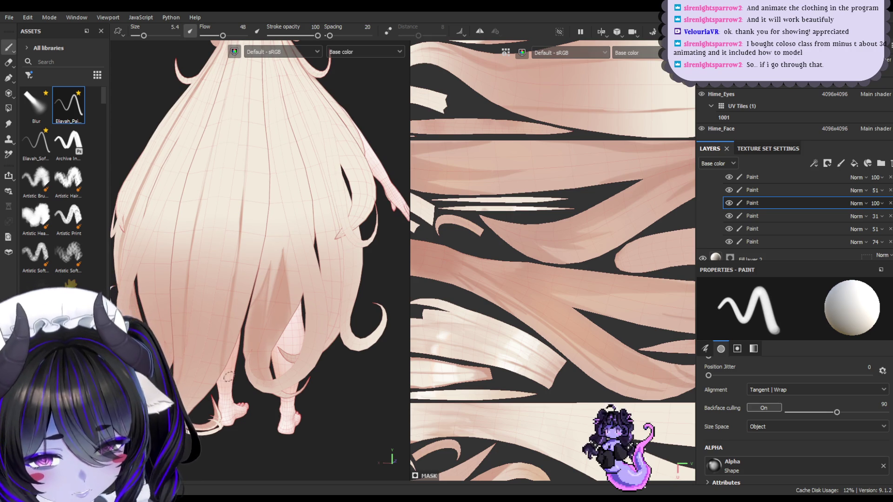
mouse_move(235, 279)
alt+right_down()
mouse_move(293, 283)
mouse_move(449, 245)
mouse_move(442, 225)
mouse_move(389, 243)
mouse_move(400, 240)
alt+right_up()
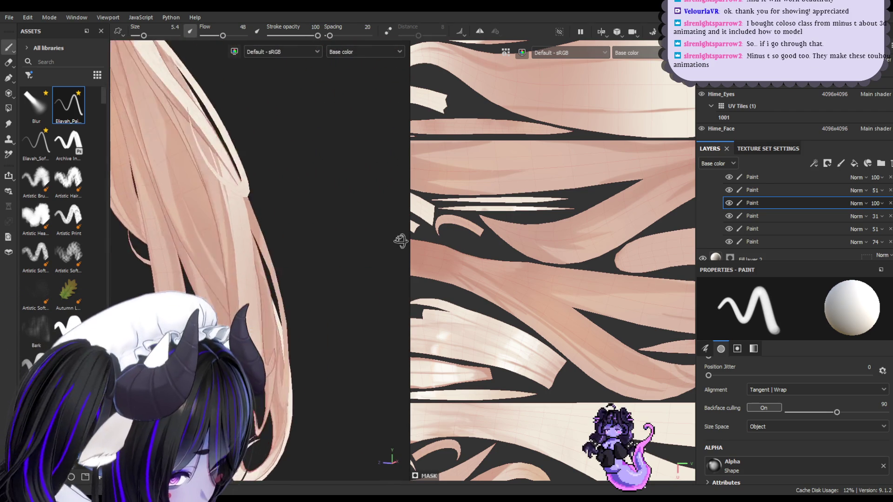
scroll(329, 261, up, 10)
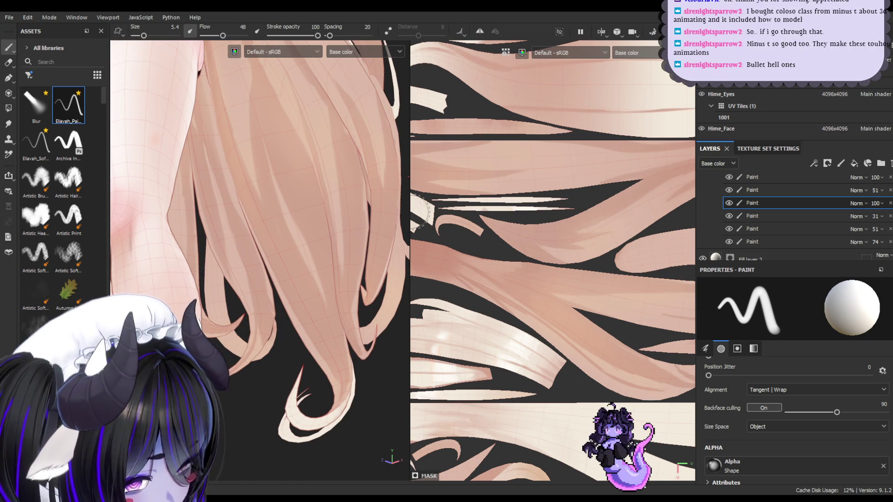
mouse_move(350, 200)
alt+mouse_down()
mouse_move(348, 187)
mouse_move(301, 256)
alt+mouse_up()
alt+right_drag(301, 256, 325, 243)
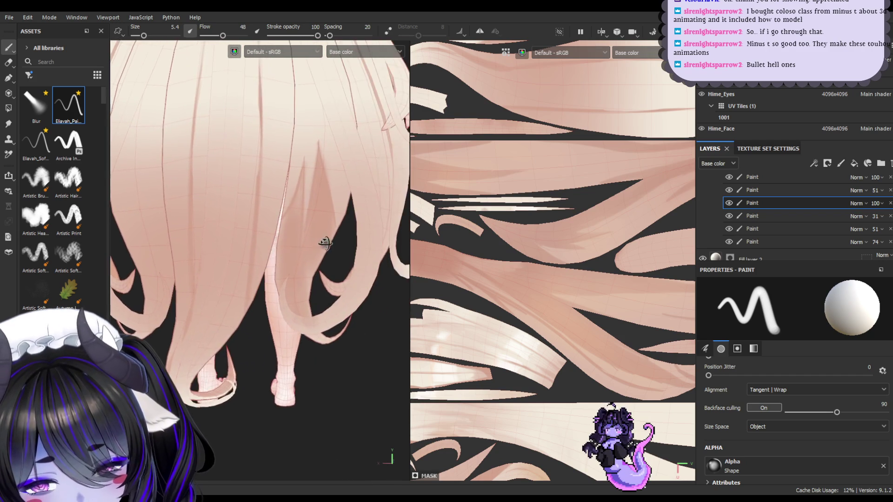
alt+drag(325, 244, 319, 285)
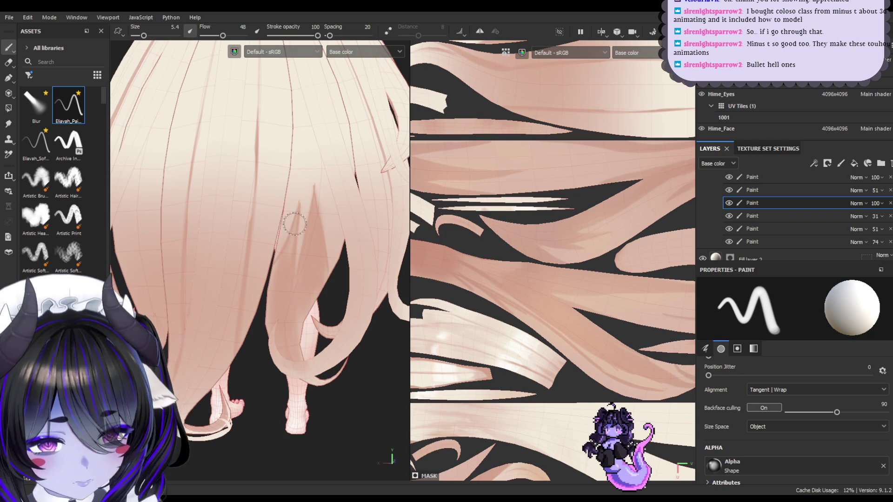
ctrl+right_drag(293, 225, 294, 230)
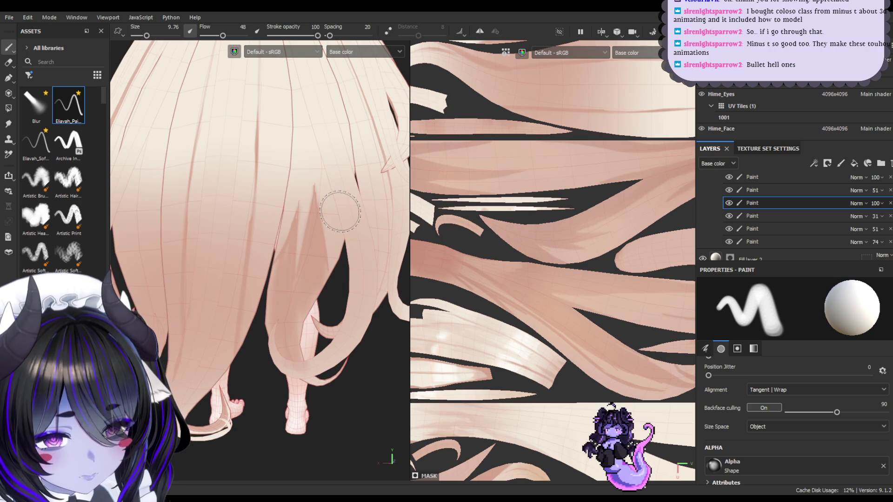
mouse_move(340, 211)
alt+mouse_down()
mouse_move(343, 186)
mouse_move(351, 255)
alt+mouse_up()
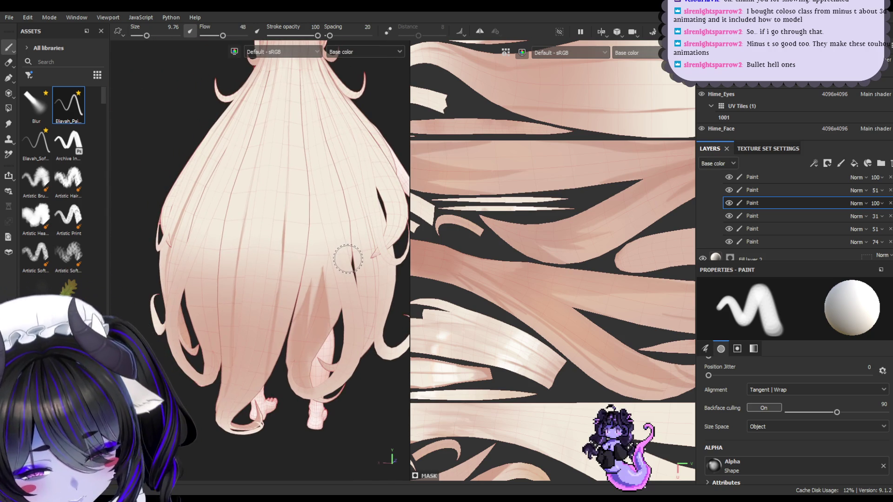
click(8, 124)
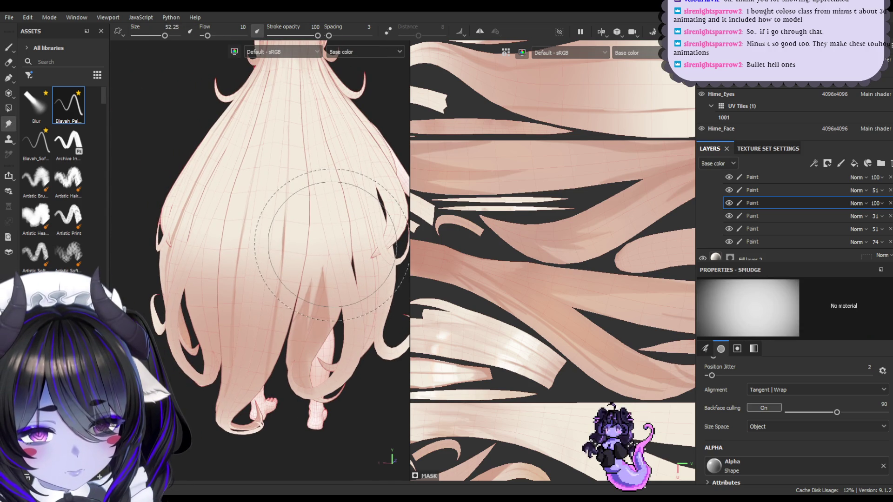
- Shrink the smudge brush to about 44, then paint at size 7.42 viewing the hair from below
ctrl+right_drag(326, 244, 316, 244)
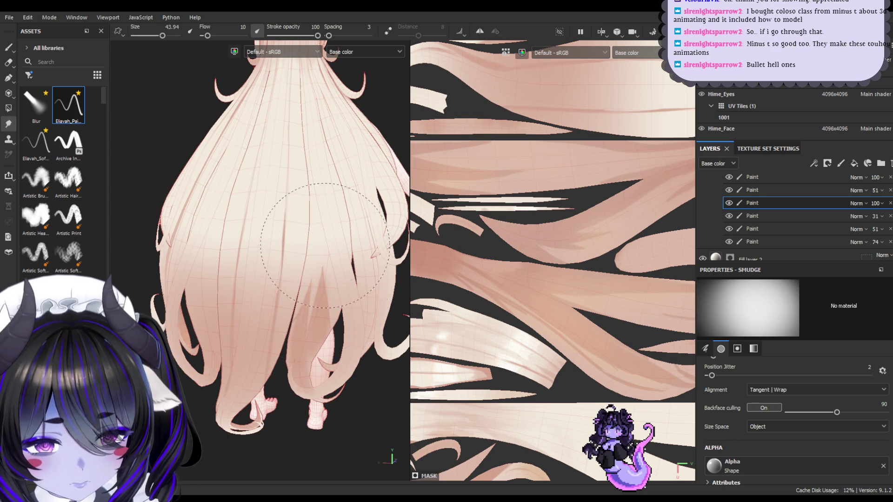
click(16, 46)
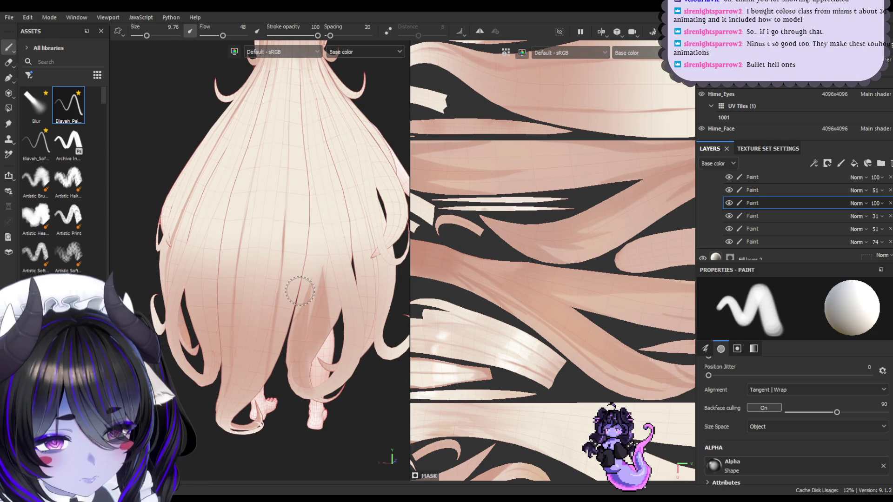
key(bracketleft)
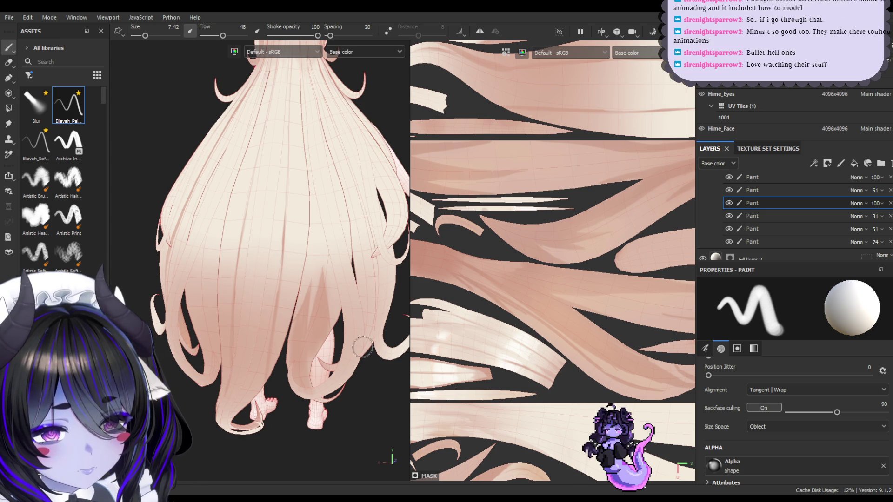
mouse_move(316, 371)
alt+mouse_down()
mouse_move(361, 350)
mouse_move(365, 325)
mouse_move(341, 347)
mouse_move(356, 348)
alt+mouse_up()
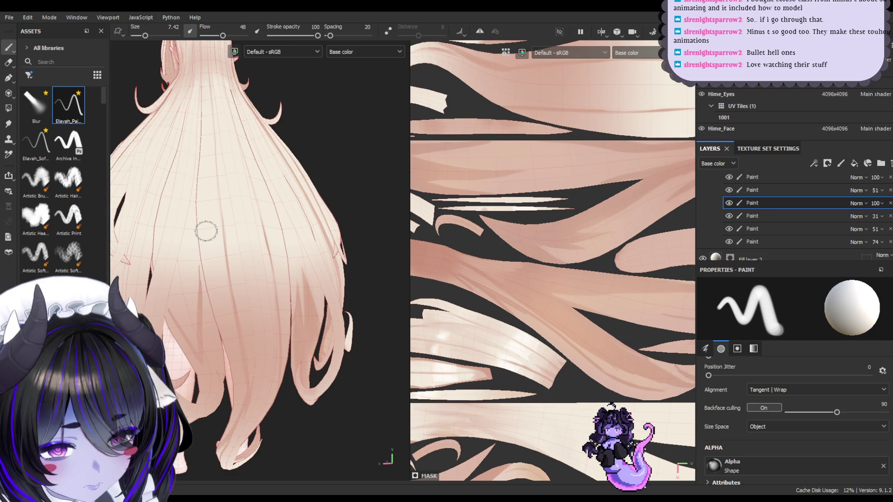
mouse_move(206, 231)
alt+mouse_down()
mouse_move(253, 208)
mouse_move(231, 235)
alt+mouse_up()
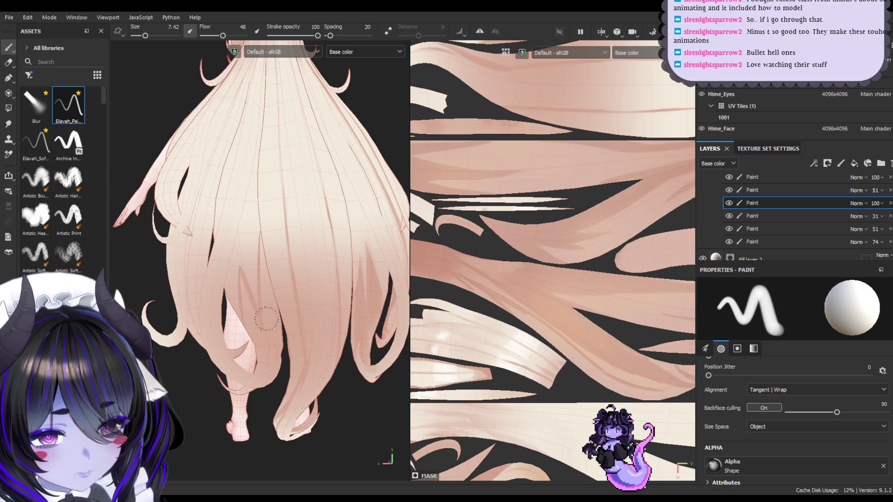
mouse_move(263, 251)
alt+mouse_down()
mouse_move(280, 313)
mouse_move(272, 278)
alt+mouse_up()
scroll(460, 237, down, 3)
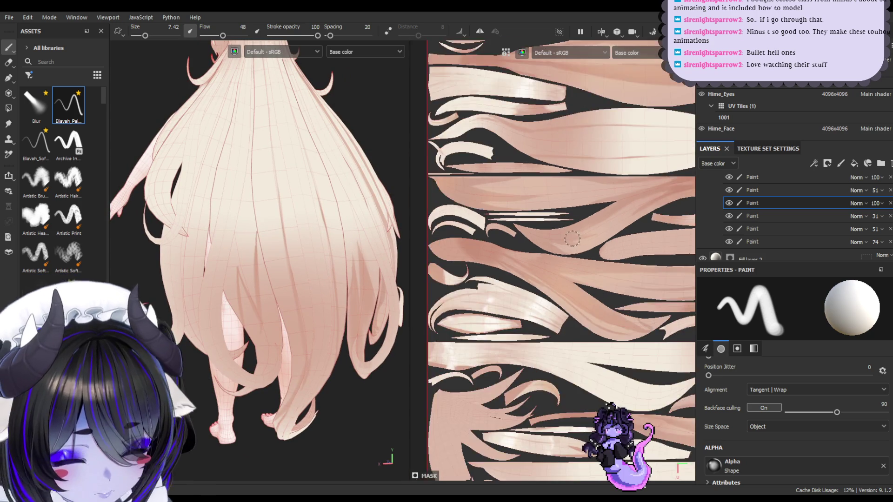
- Rotate the UV layout so the hair strips run vertically and set brush Alignment to UV
scroll(508, 209, up, 3)
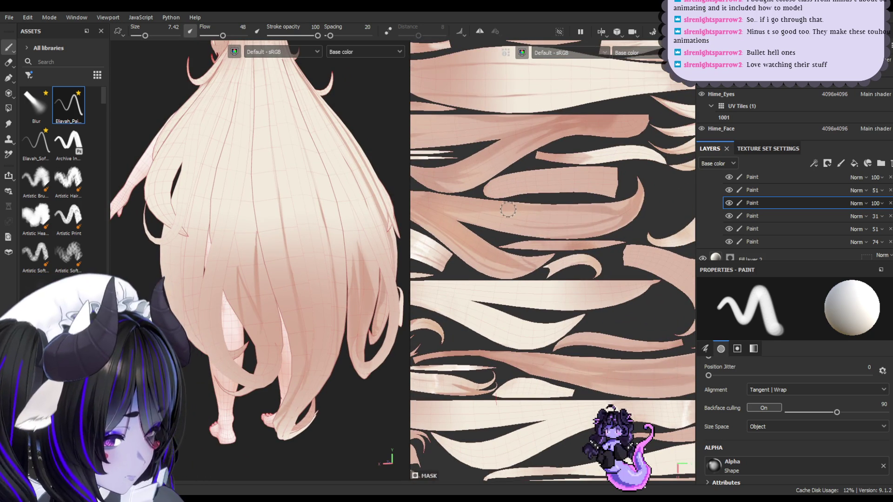
scroll(514, 205, down, 2)
mouse_move(520, 201)
middle_down()
mouse_move(538, 221)
mouse_move(490, 265)
mouse_move(531, 242)
middle_up()
mouse_move(531, 241)
alt+mouse_down()
mouse_move(534, 205)
mouse_move(558, 251)
alt+mouse_up()
scroll(567, 267, up, 3)
click(790, 390)
click(777, 385)
- Paint darker pink strand strokes down the hair strips at brush sizes 6.37, then 3.7
drag(560, 285, 572, 299)
key(bracketleft)
mouse_move(574, 231)
mouse_down()
mouse_move(591, 279)
mouse_move(599, 203)
mouse_up()
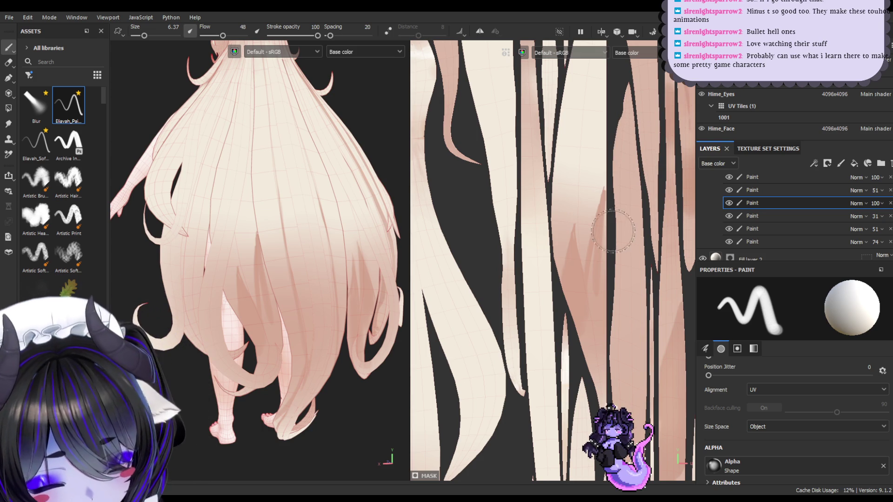
drag(605, 228, 600, 280)
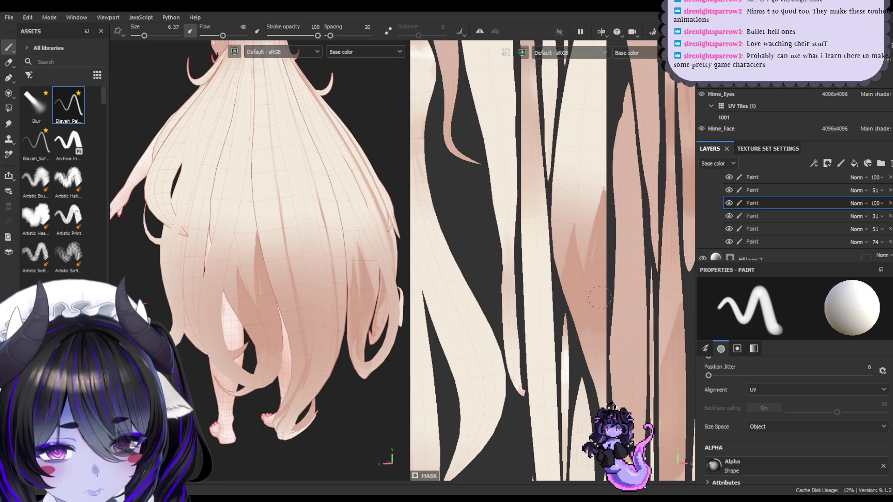
drag(595, 334, 597, 379)
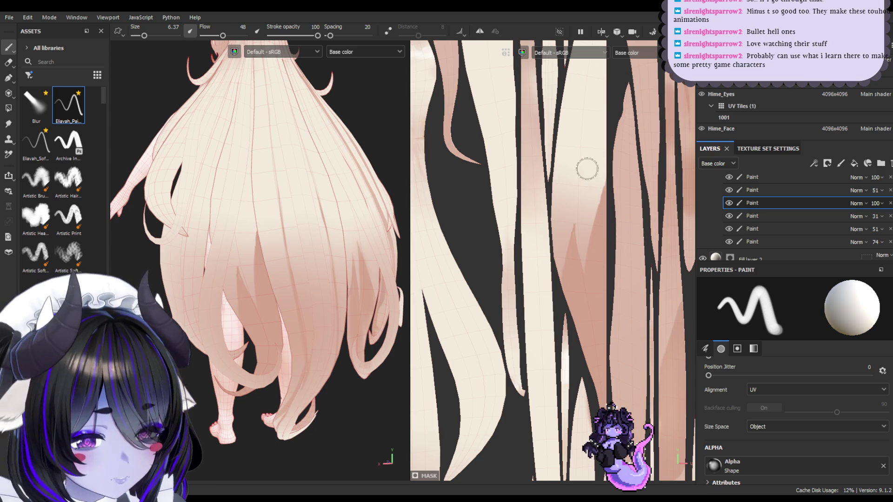
key(bracketleft)
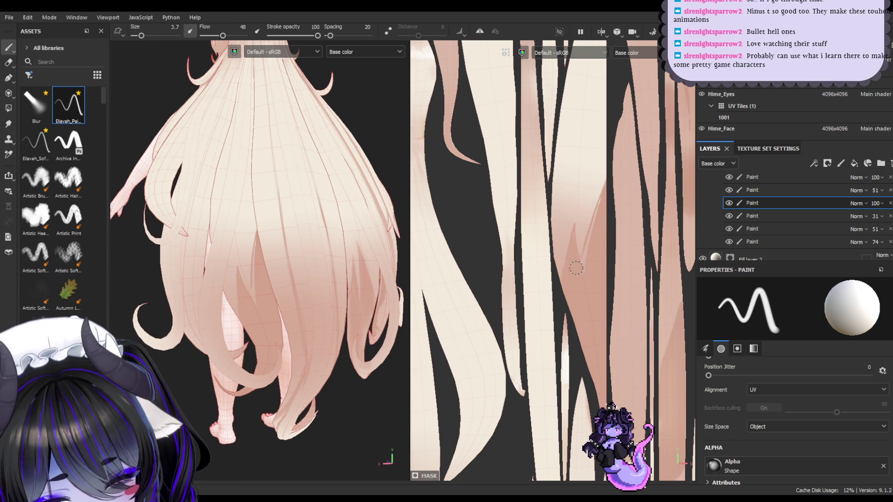
drag(606, 182, 588, 261)
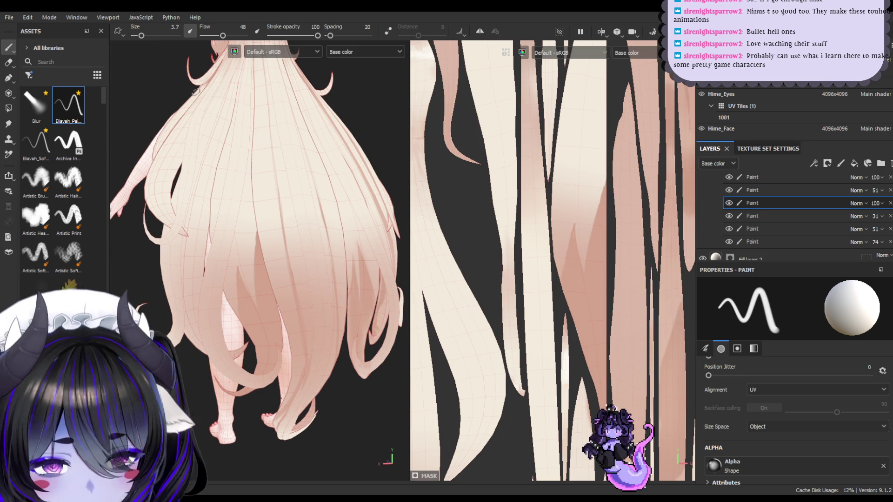
- Smudge the dark strokes into the lighter hair, return to painting, and orbit to the back
click(8, 124)
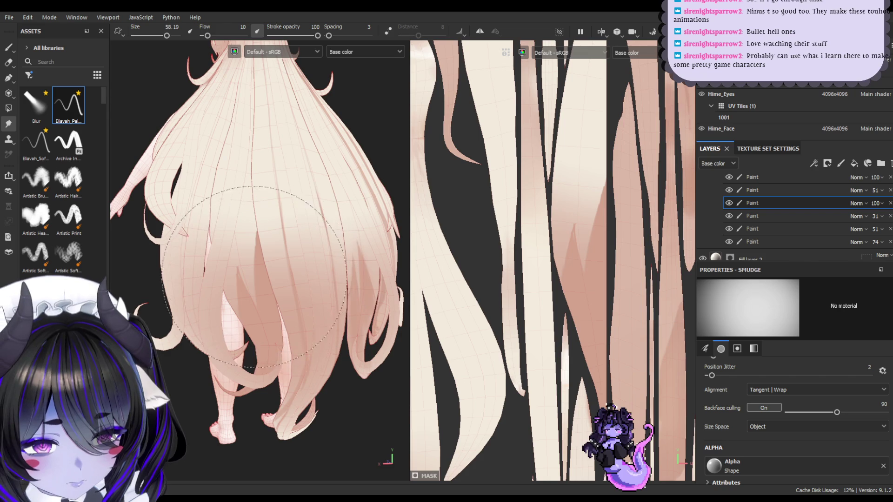
key(bracketright)
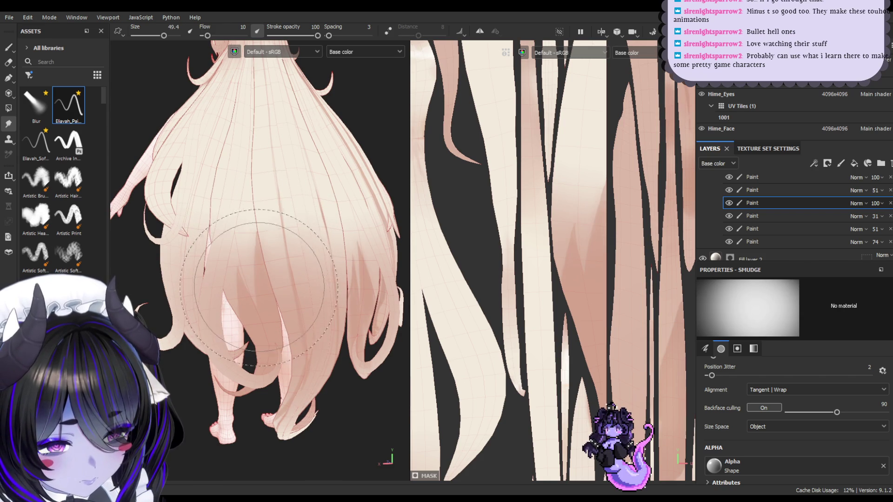
click(9, 47)
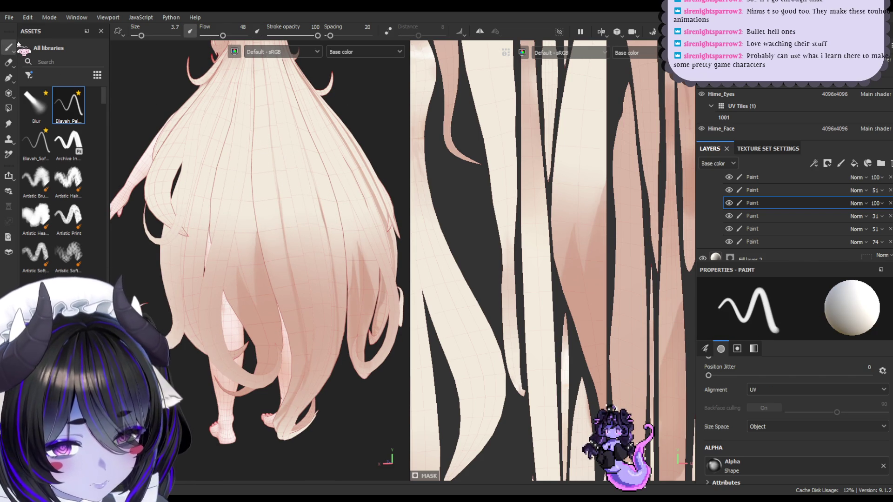
mouse_move(183, 168)
alt+mouse_down()
mouse_move(175, 191)
mouse_move(261, 169)
alt+mouse_up()
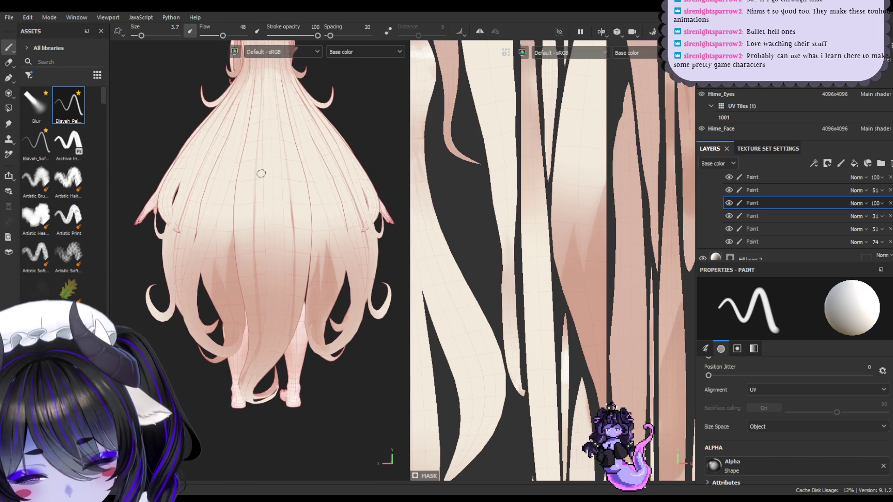
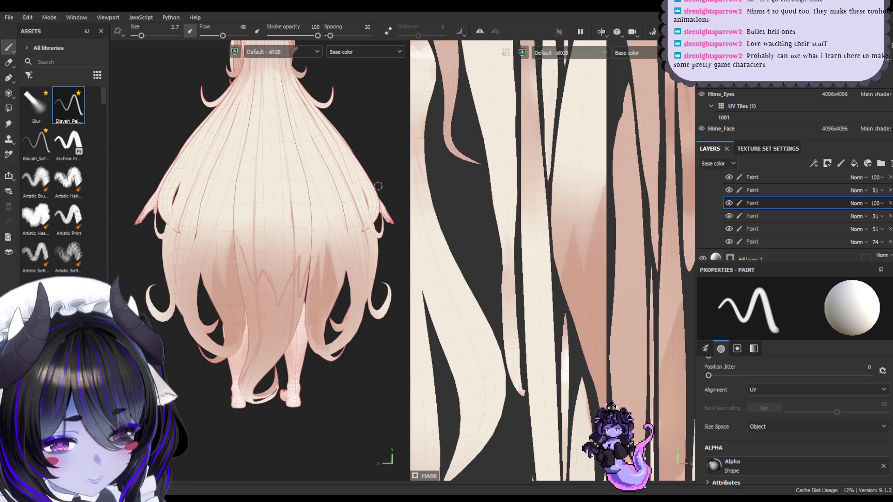
- Zoom the UV view onto the long hair islands and paint a faint darker stroke along a strand
scroll(526, 246, down, 5)
scroll(572, 251, up, 3)
middle_drag(573, 251, 600, 293)
scroll(570, 297, up, 6)
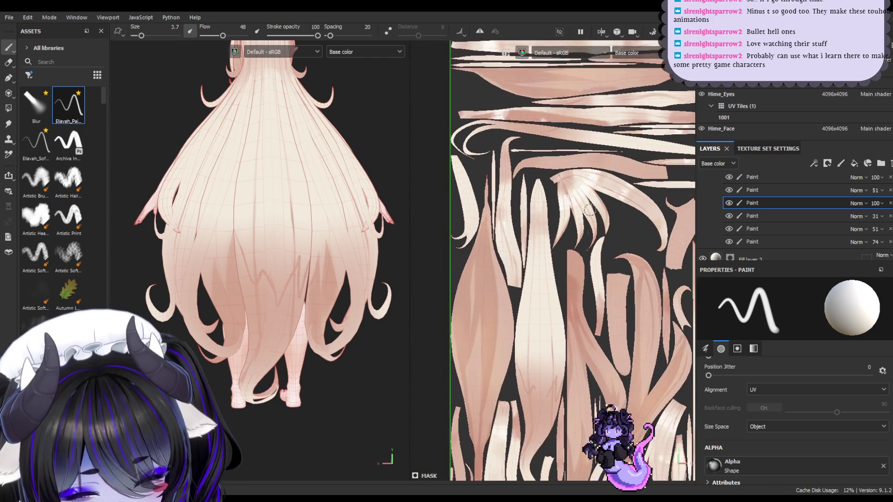
scroll(570, 280, up, 2)
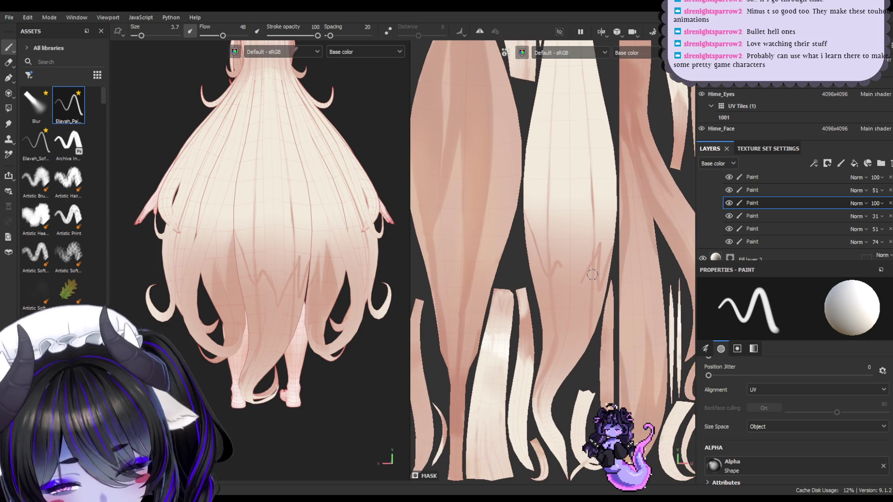
drag(523, 215, 547, 281)
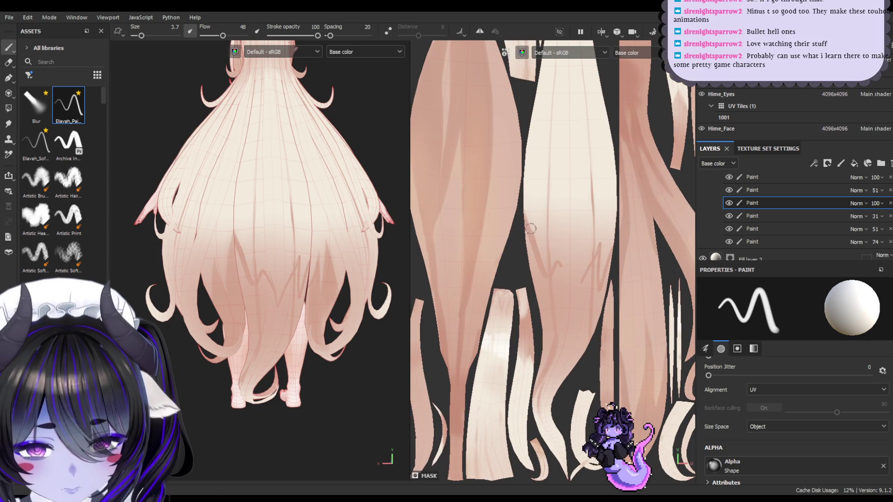
key(ctrl+z)
drag(528, 222, 539, 255)
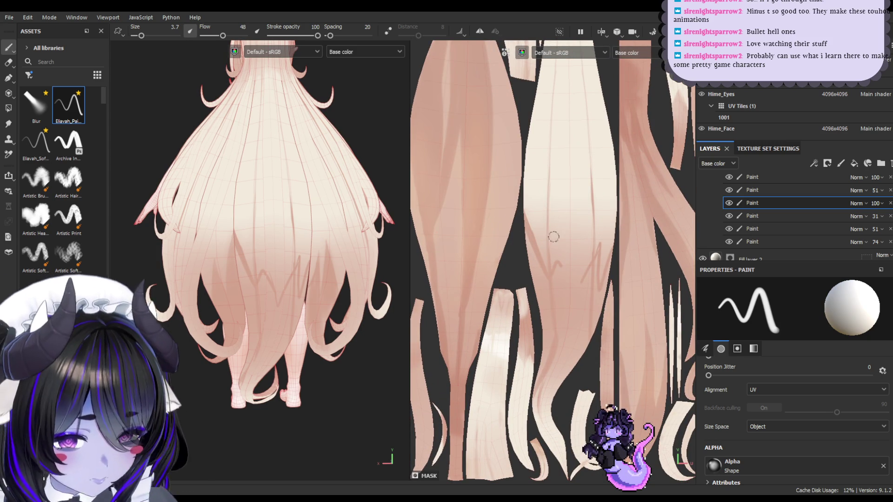
- Enlarge the brush to 6.37, add more darker strand strokes, and finish at brush size 4.51
ctrl+right_drag(536, 263, 539, 310)
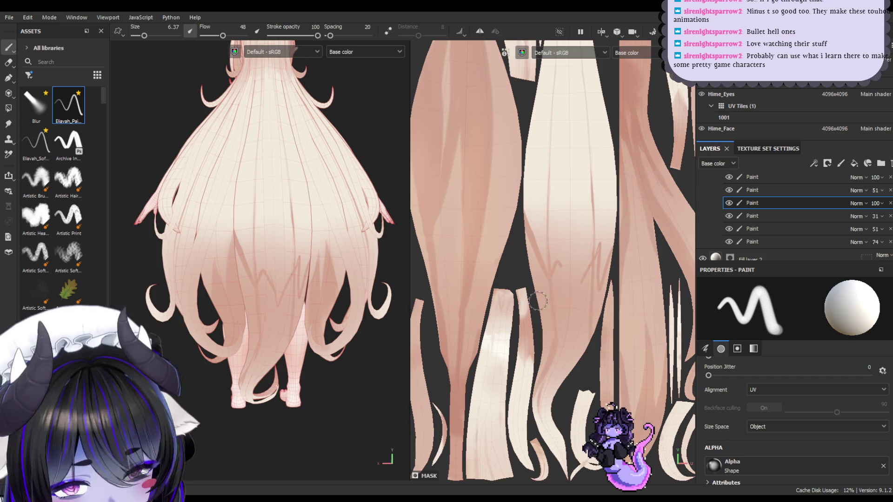
drag(546, 281, 558, 294)
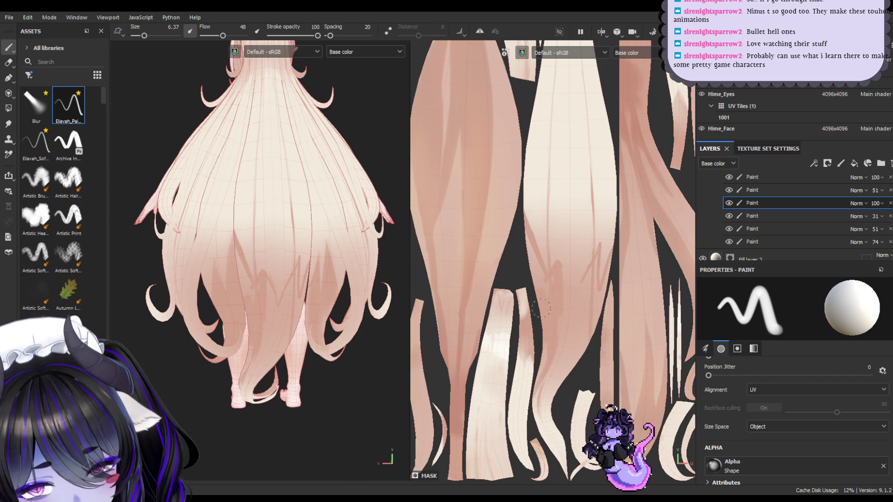
drag(535, 261, 543, 288)
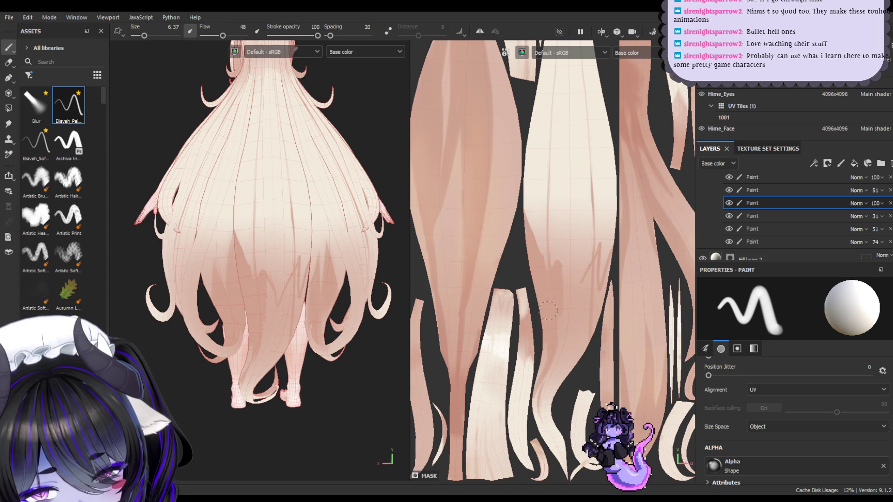
click(14, 56)
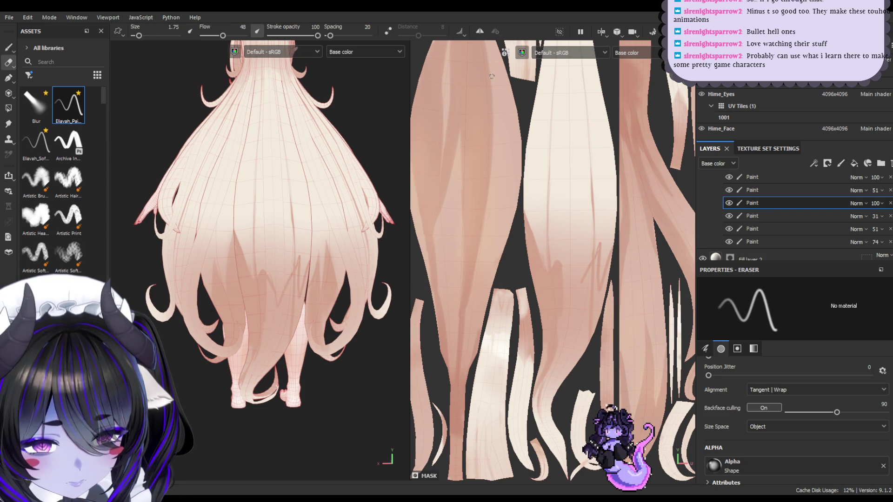
click(8, 47)
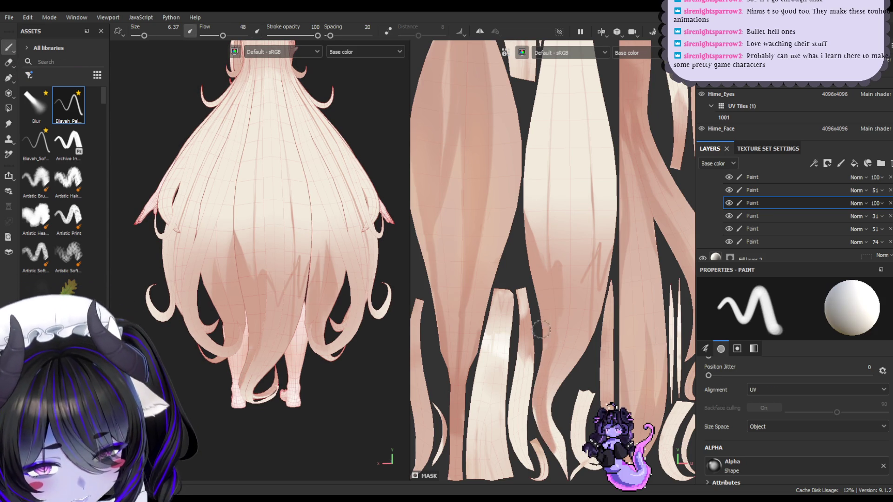
key(bracketleft)
key(bracketleft)
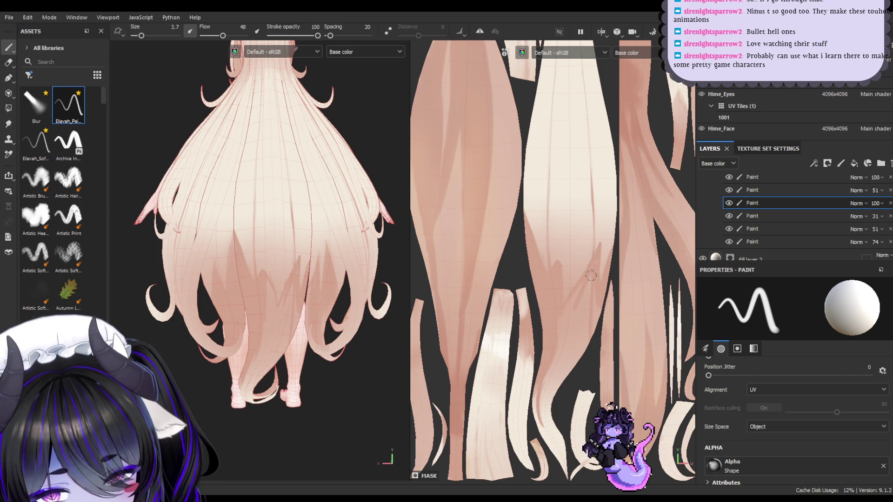
key(bracketright)
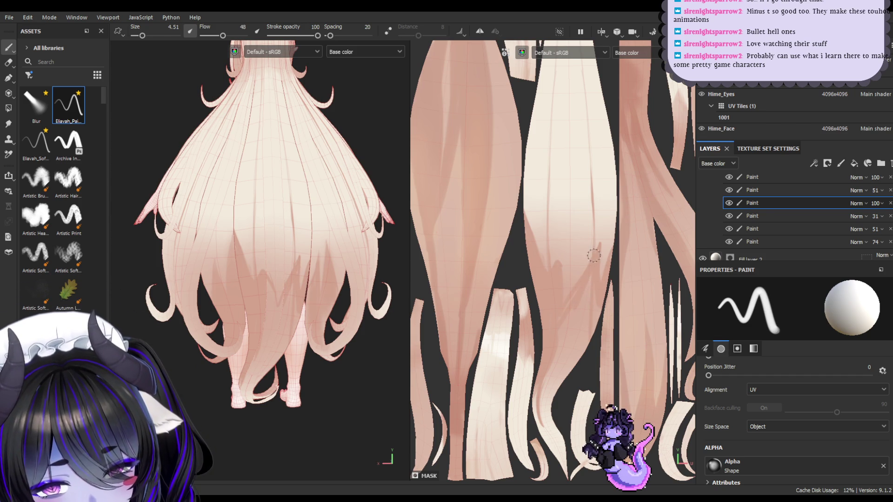
- Paint soft darker strokes along the lower hair strands, narrowing the brush to 2.32
drag(578, 294, 573, 352)
mouse_move(587, 317)
mouse_down()
mouse_move(561, 366)
mouse_move(585, 311)
mouse_move(576, 365)
mouse_move(598, 321)
mouse_move(580, 340)
mouse_move(566, 382)
mouse_up()
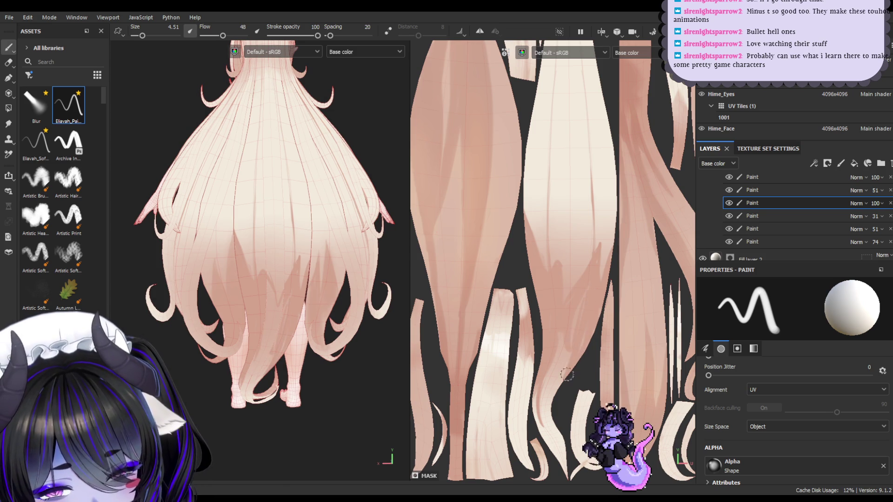
drag(581, 304, 562, 373)
key(bracketleft)
drag(561, 339, 564, 367)
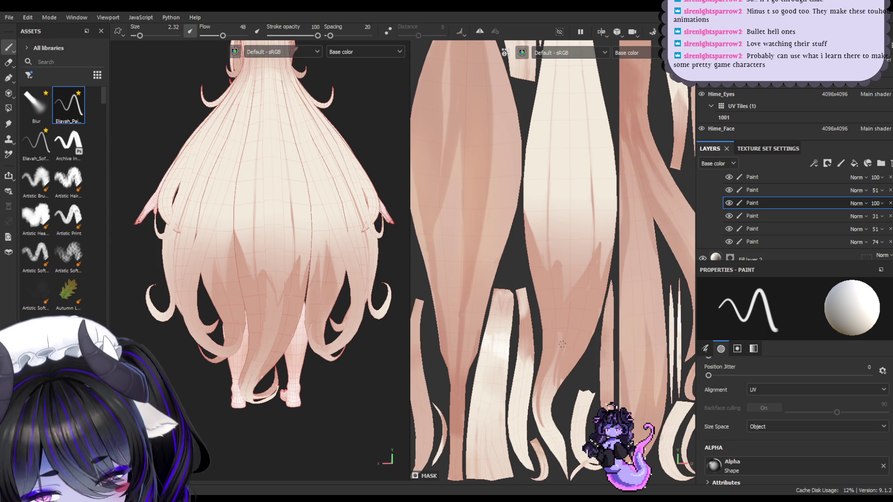
- Restore the brush to 4.51 and paint a lighter highlight up a strand plus a darker lower strip
key(bracketright)
drag(565, 390, 562, 331)
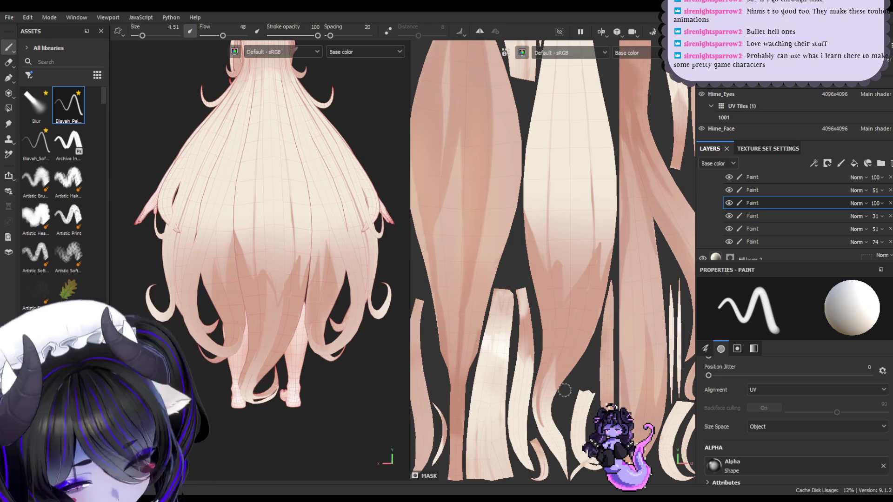
mouse_move(550, 451)
mouse_down()
mouse_move(540, 435)
mouse_move(555, 423)
mouse_move(557, 462)
mouse_up()
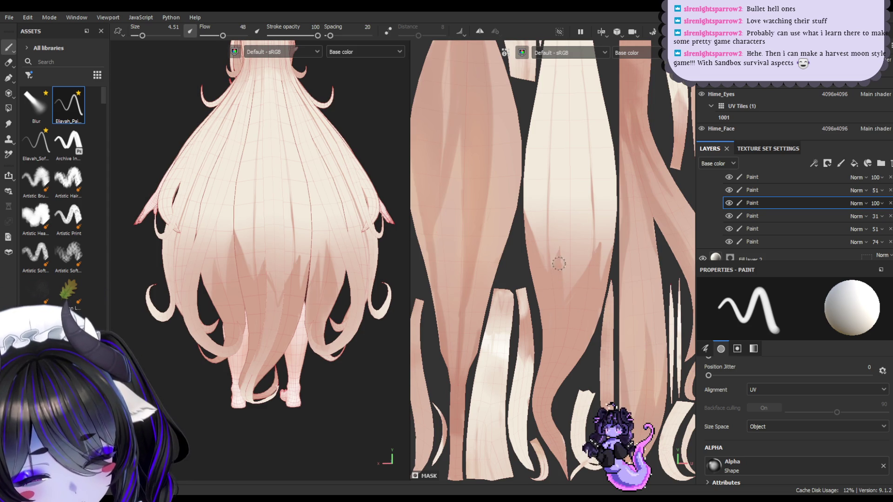
key(5)
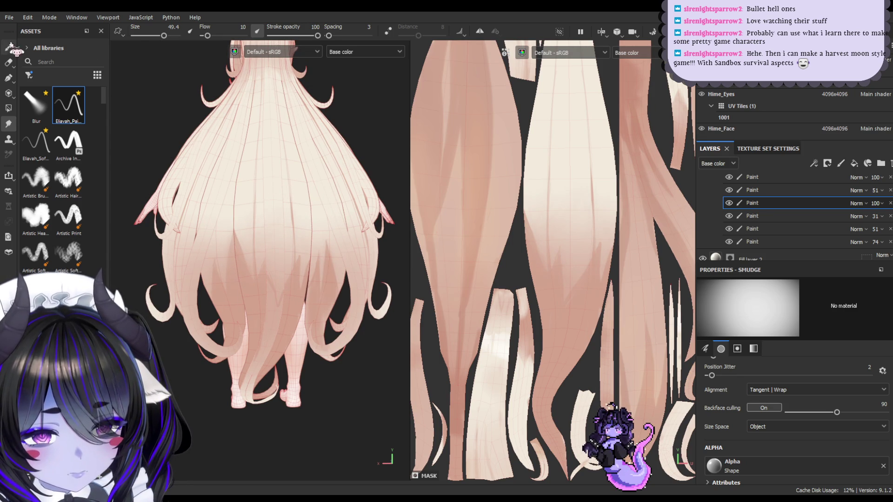
- Size the eraser to 3.7, orbit to view the hair from below, and return to the Paint brush
click(10, 61)
key(bracketleft)
key(bracketleft)
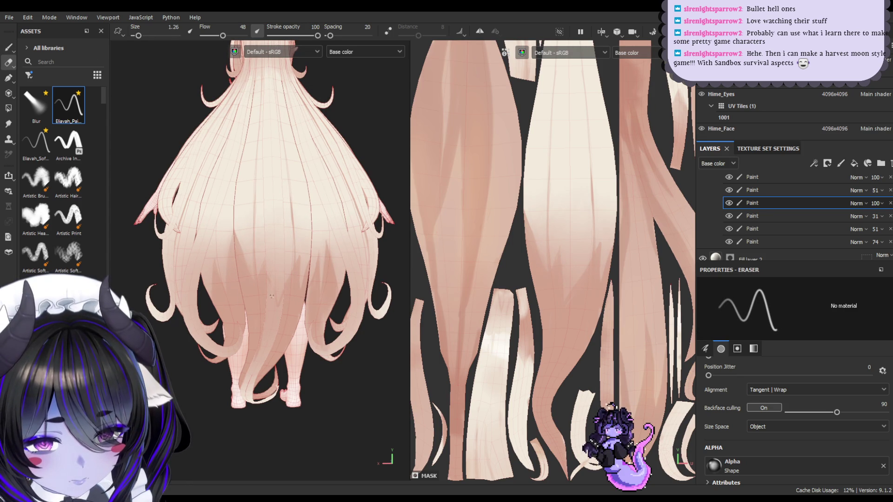
key(bracketright)
key(bracketright)
key(bracketright)
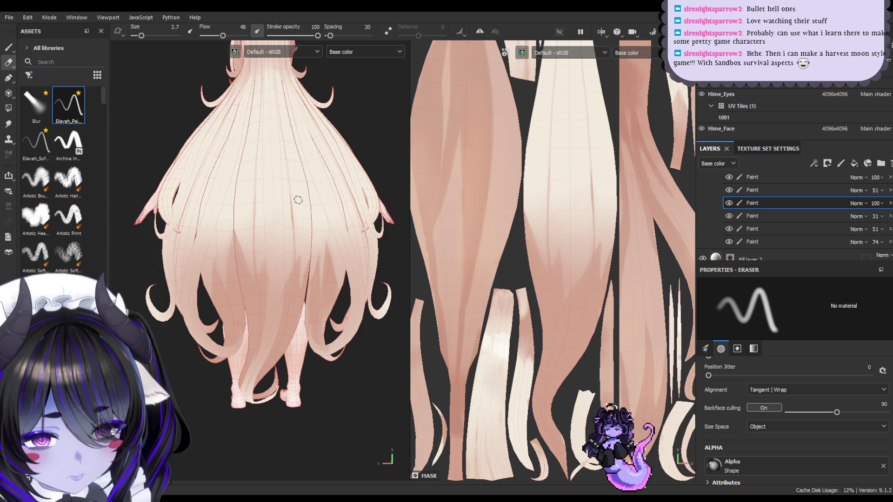
mouse_move(334, 326)
alt+mouse_down()
mouse_move(337, 380)
mouse_move(325, 295)
mouse_move(330, 394)
mouse_move(308, 435)
mouse_move(316, 449)
mouse_move(330, 444)
alt+mouse_up()
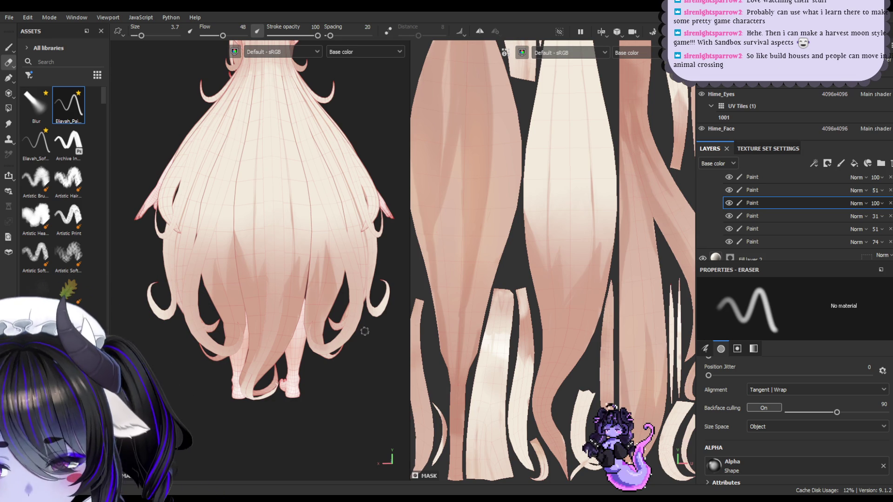
click(8, 124)
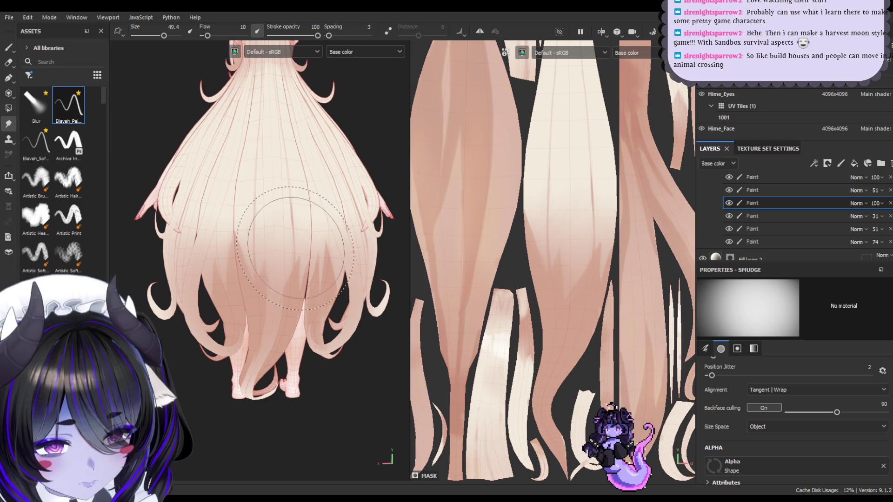
scroll(357, 322, down, 3)
scroll(348, 293, up, 4)
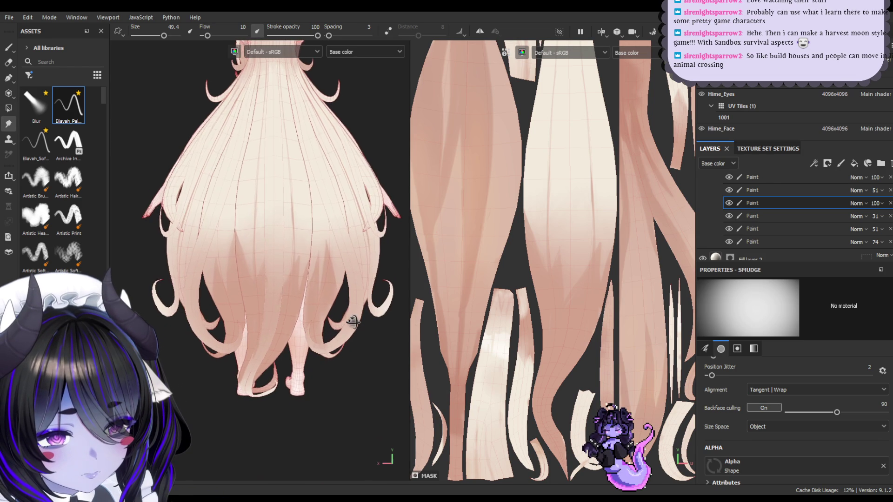
click(9, 47)
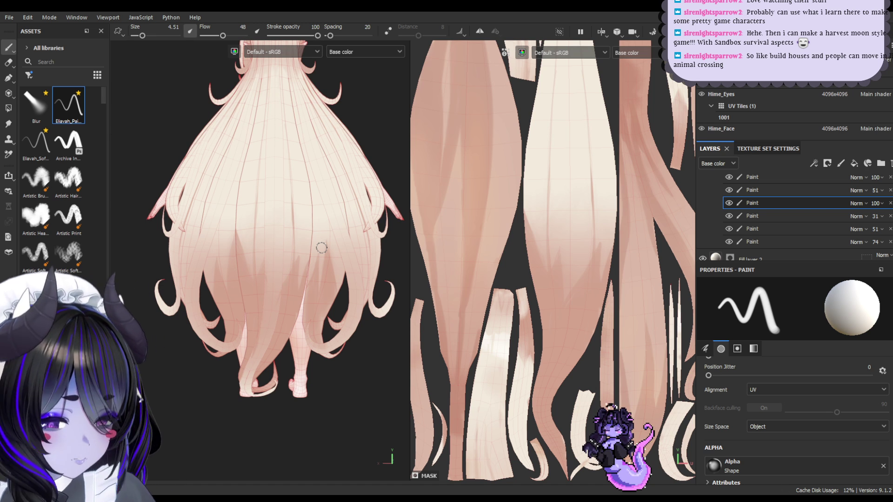
mouse_move(308, 300)
alt+mouse_down()
mouse_move(270, 225)
mouse_move(204, 259)
alt+mouse_up()
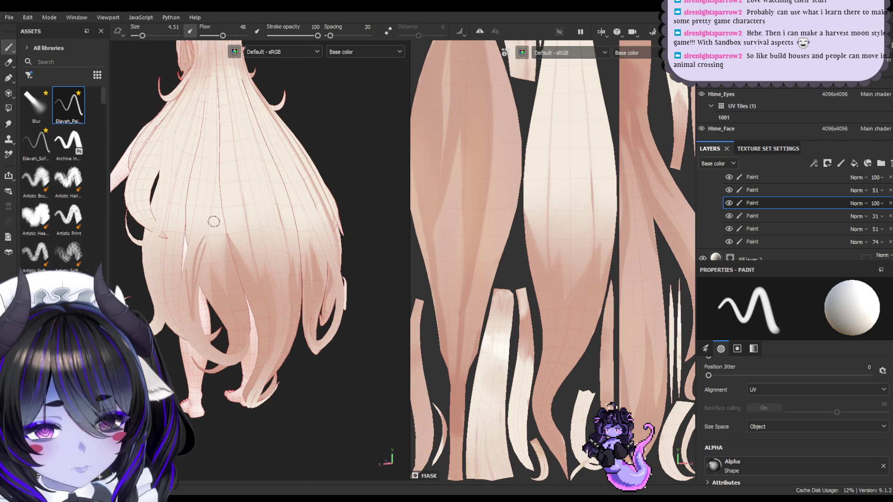
mouse_move(212, 294)
alt+mouse_down()
mouse_move(231, 323)
mouse_move(238, 294)
alt+mouse_up()
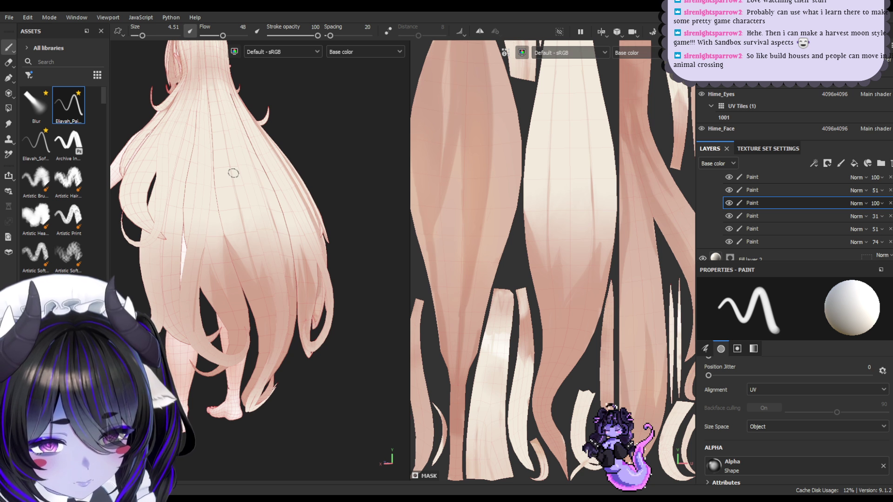
mouse_move(264, 204)
alt+mouse_down()
mouse_move(222, 202)
mouse_move(273, 203)
alt+mouse_up()
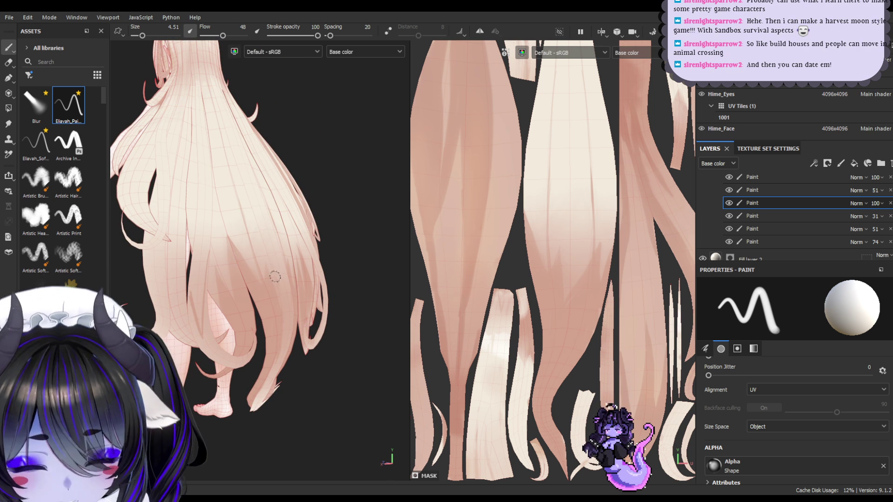
scroll(525, 292, down, 5)
scroll(536, 295, up, 3)
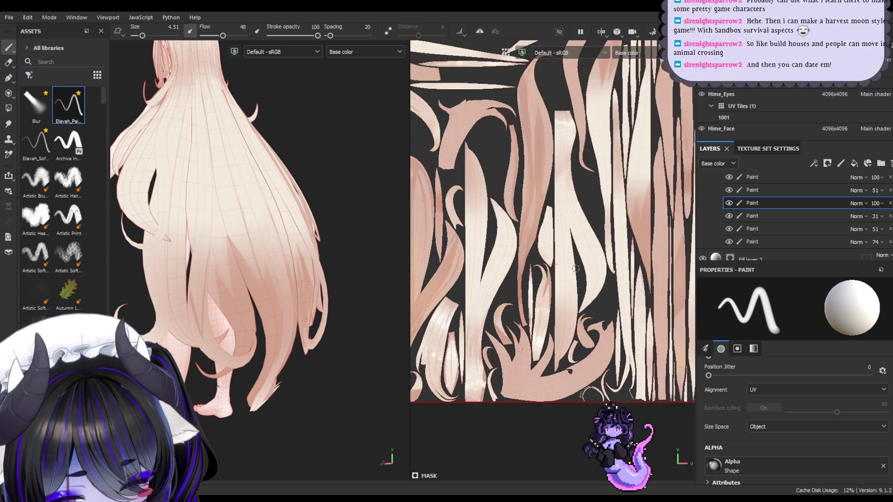
- Bring the vertical hair strands into the UV view and paint darker pink shading along one
mouse_move(543, 270)
middle_down()
mouse_move(568, 273)
mouse_move(506, 261)
mouse_move(592, 295)
mouse_move(573, 302)
mouse_move(495, 229)
mouse_move(472, 229)
mouse_move(493, 225)
middle_up()
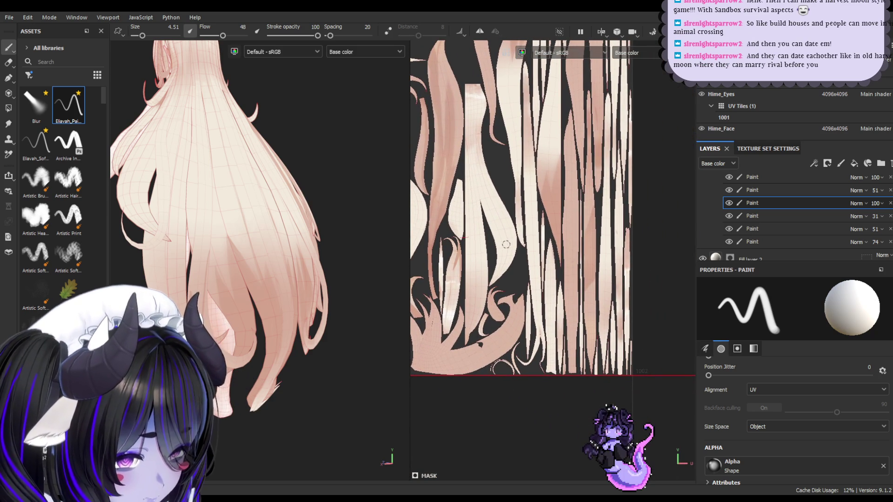
scroll(500, 241, up, 2)
mouse_move(520, 256)
middle_down()
mouse_move(533, 291)
mouse_move(530, 344)
middle_up()
mouse_move(528, 282)
middle_down()
mouse_move(449, 291)
mouse_move(449, 167)
middle_up()
drag(561, 305, 562, 244)
mouse_move(568, 214)
mouse_down()
mouse_move(556, 174)
mouse_move(556, 251)
mouse_move(541, 297)
mouse_move(553, 231)
mouse_move(557, 289)
mouse_move(540, 340)
mouse_up()
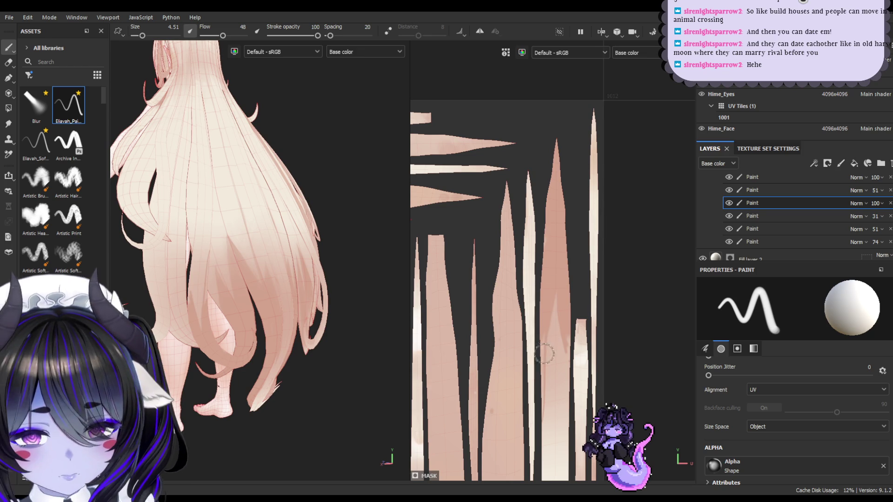
- Shrink the brush to 1.26 and paint a thin lighter streak along the strand
ctrl+right_drag(542, 344, 539, 354)
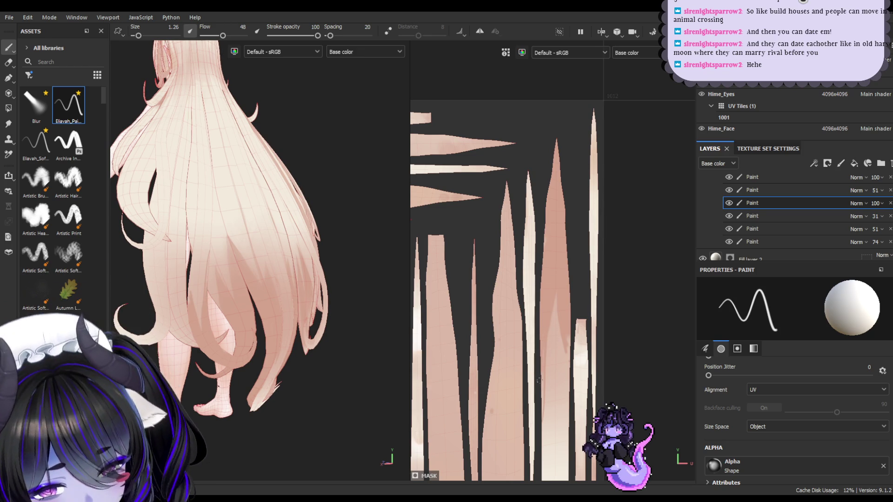
mouse_move(534, 419)
mouse_down()
mouse_move(543, 340)
mouse_move(568, 355)
mouse_up()
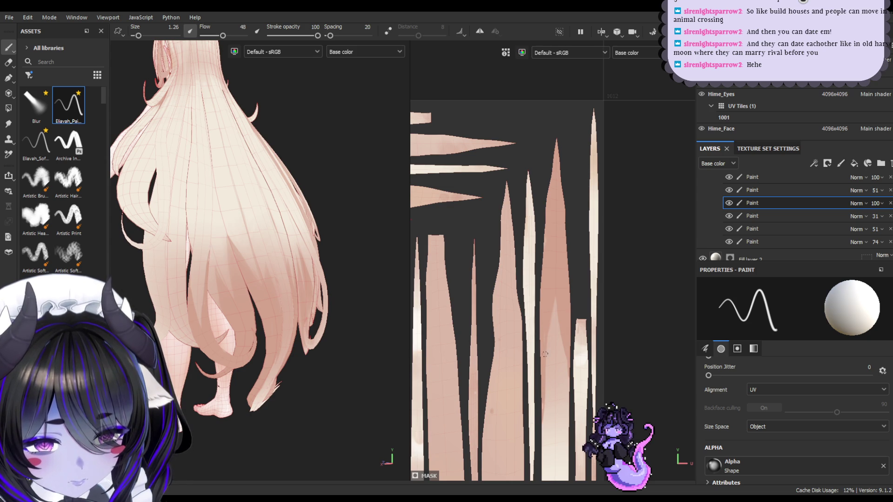
click(8, 124)
ctrl+right_drag(199, 302, 177, 303)
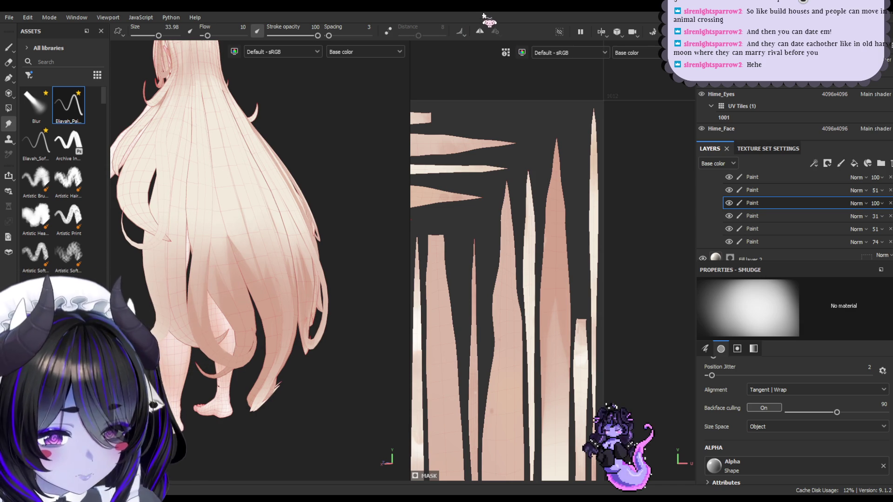
click(11, 46)
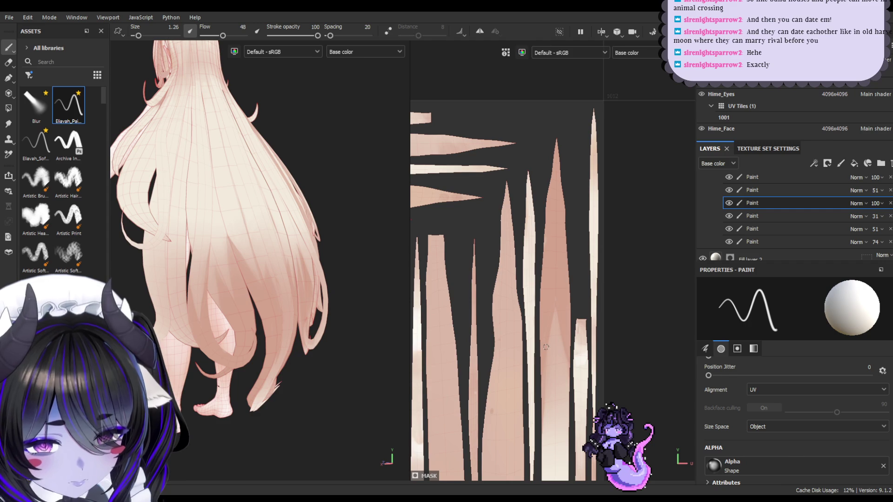
alt+drag(251, 247, 291, 253)
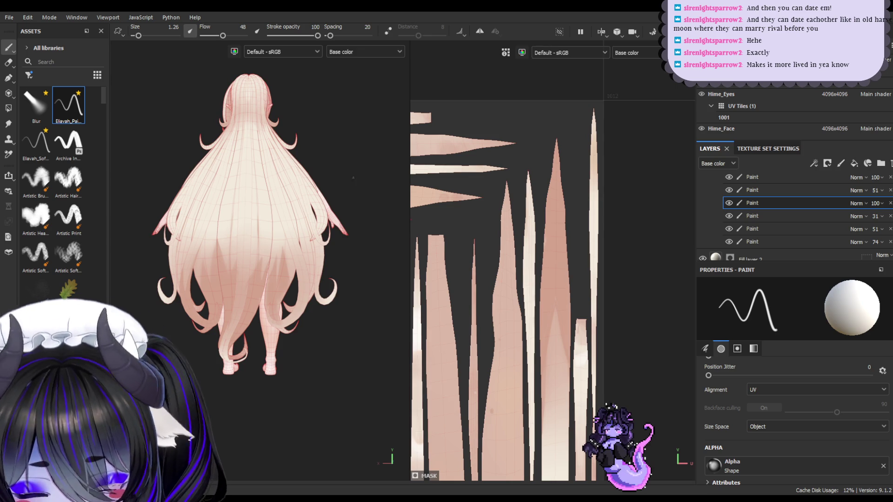
- Orbit onto the back of the hair, raise the brush to 2.97, and draw a dark straight strand line
mouse_move(260, 154)
alt+mouse_down()
mouse_move(211, 152)
mouse_move(270, 158)
alt+mouse_up()
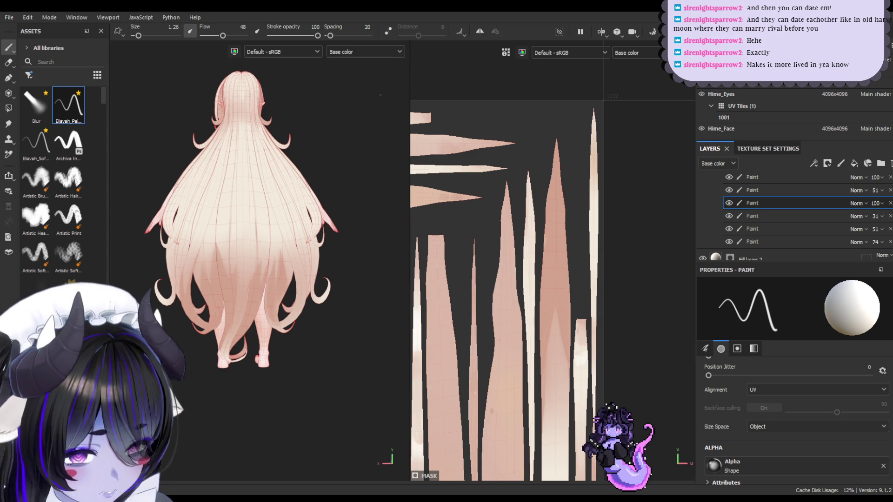
scroll(318, 183, up, 10)
mouse_move(318, 184)
alt+mouse_down()
mouse_move(329, 146)
mouse_move(360, 146)
alt+mouse_up()
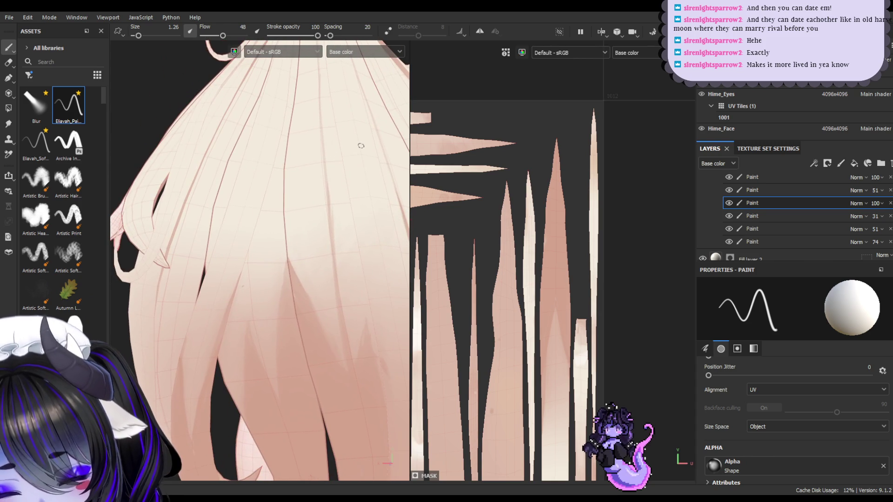
ctrl+right_drag(265, 219, 272, 218)
shift+click(223, 356)
click(271, 201)
shift+click(213, 355)
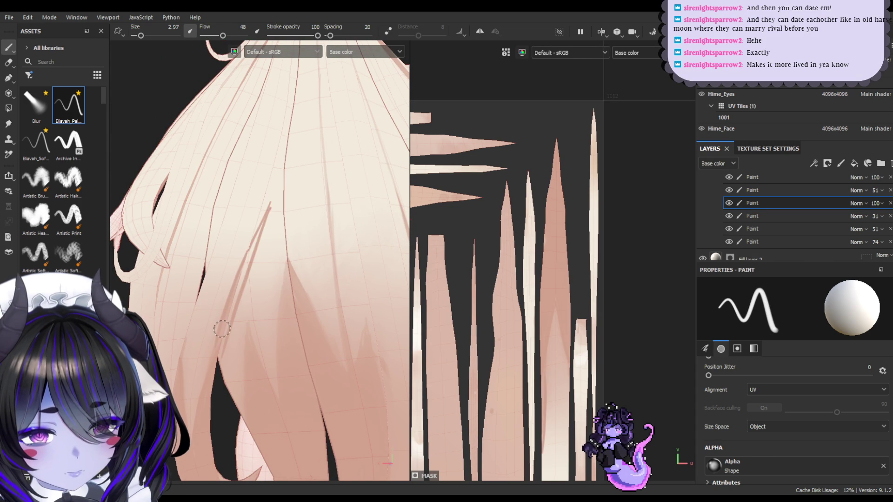
- Redraw the straight strand line, then paint two darker strokes down a large UV hair strand
key(ctrl+z)
shift+click(220, 358)
mouse_move(303, 314)
alt+mouse_down()
mouse_move(253, 326)
mouse_move(299, 319)
alt+mouse_up()
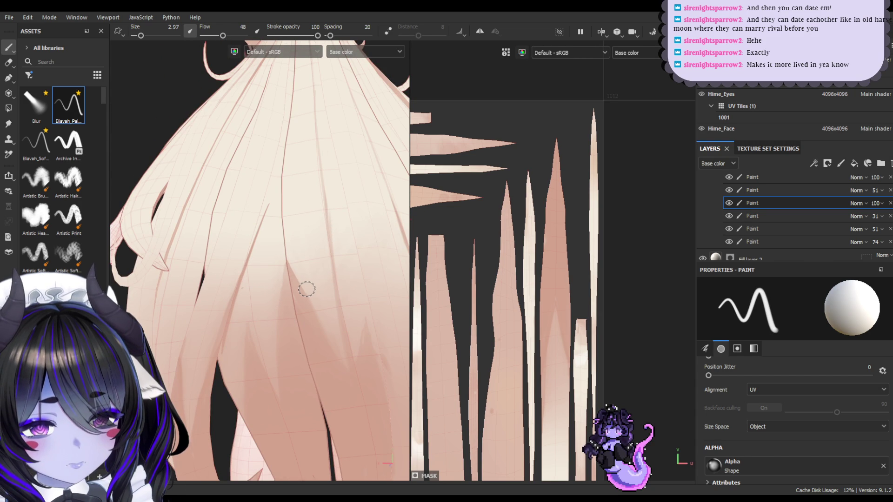
scroll(489, 246, up, 3)
mouse_move(580, 189)
middle_down()
mouse_move(592, 191)
mouse_move(577, 234)
middle_up()
scroll(576, 230, up, 2)
drag(558, 255, 540, 335)
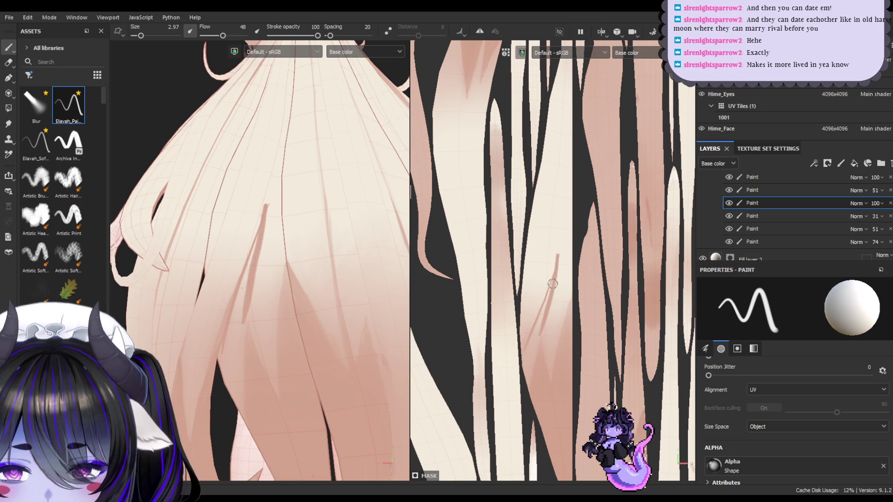
key(ctrl+z)
drag(558, 255, 543, 303)
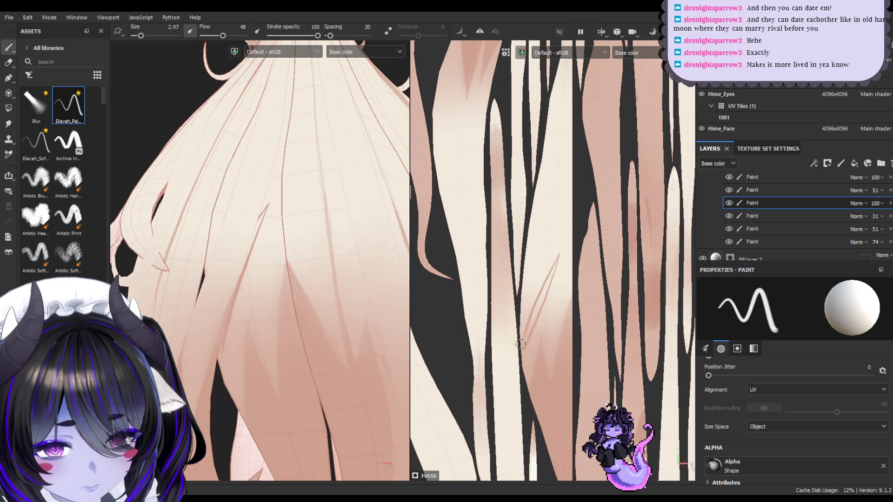
drag(555, 268, 534, 307)
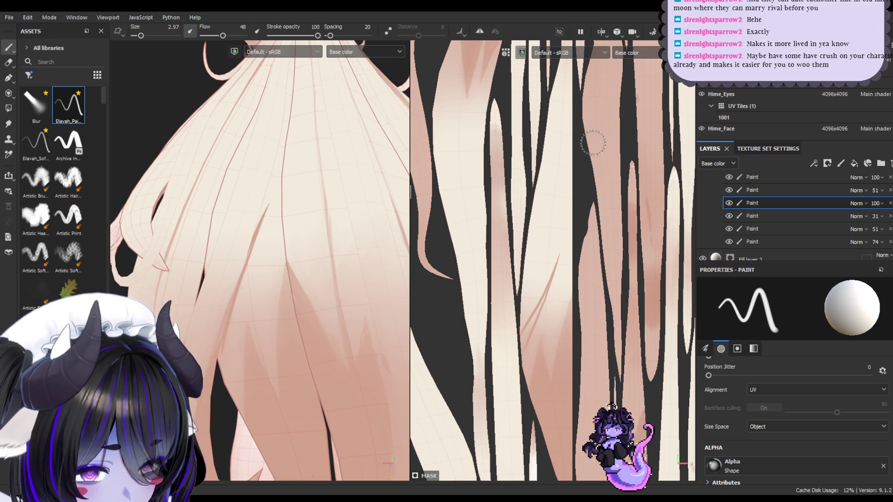
- Enlarge the brush to 5.4, paint another darker strand stroke, and orbit the hair to check it
key(bracketright)
drag(542, 298, 519, 342)
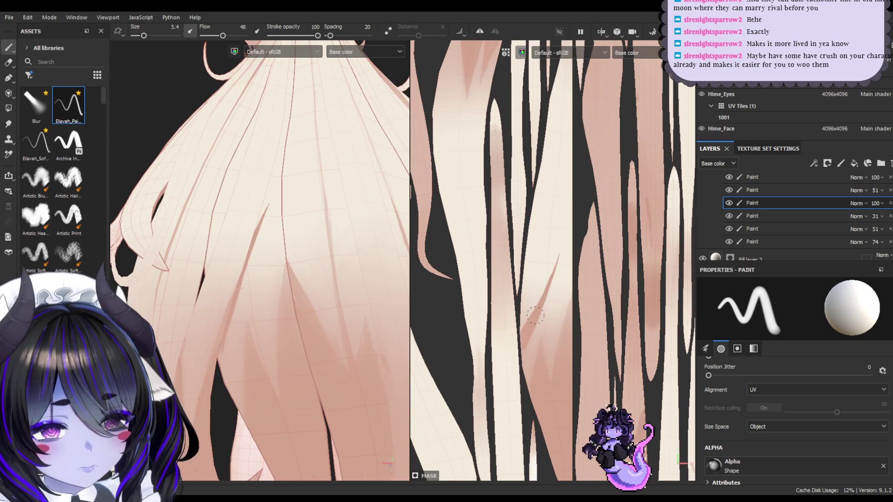
mouse_move(321, 393)
alt+mouse_down()
mouse_move(278, 385)
mouse_move(290, 389)
mouse_move(302, 354)
alt+mouse_up()
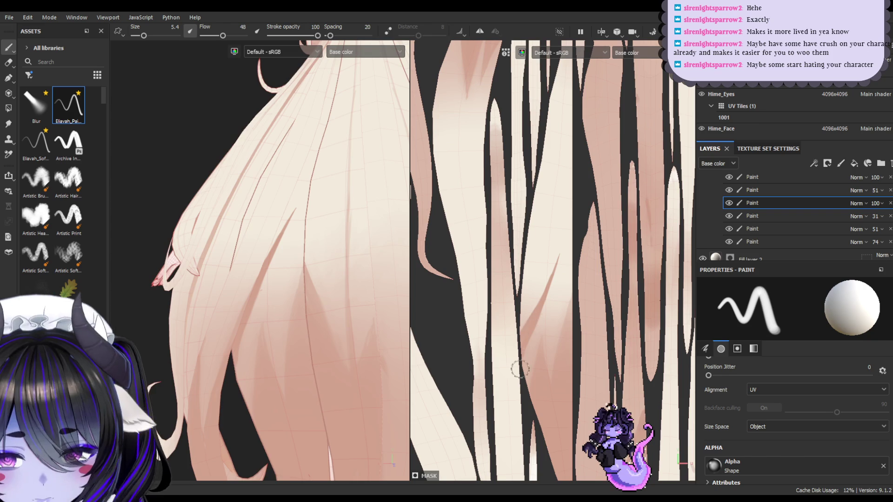
mouse_move(316, 410)
alt+mouse_down()
mouse_move(285, 417)
mouse_move(393, 403)
mouse_move(390, 379)
alt+mouse_up()
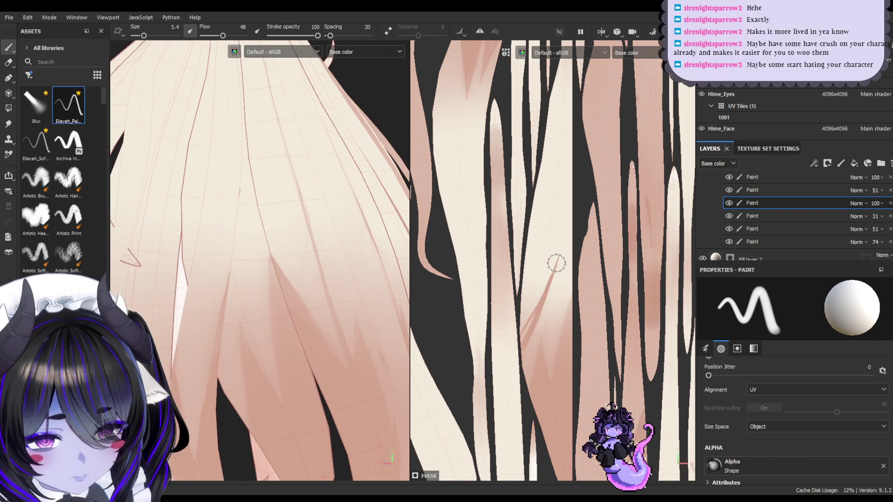
mouse_move(316, 381)
alt+mouse_down()
mouse_move(281, 383)
mouse_move(258, 372)
alt+mouse_up()
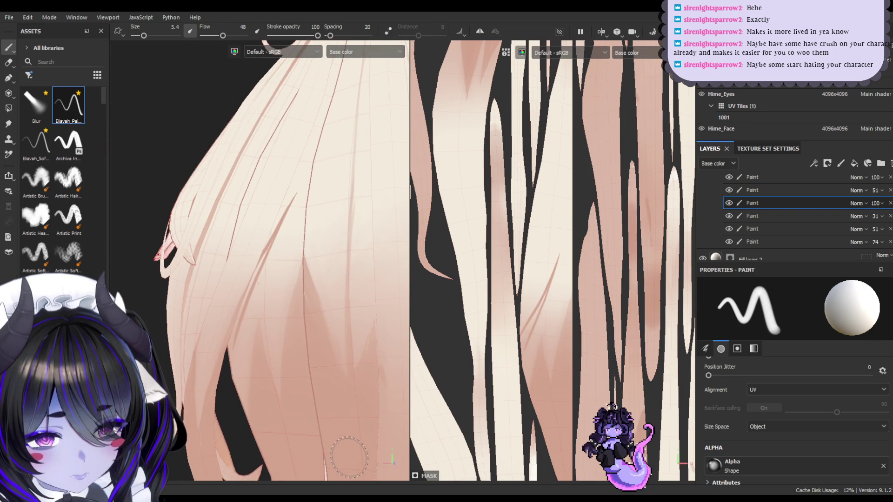
alt+drag(289, 399, 286, 290)
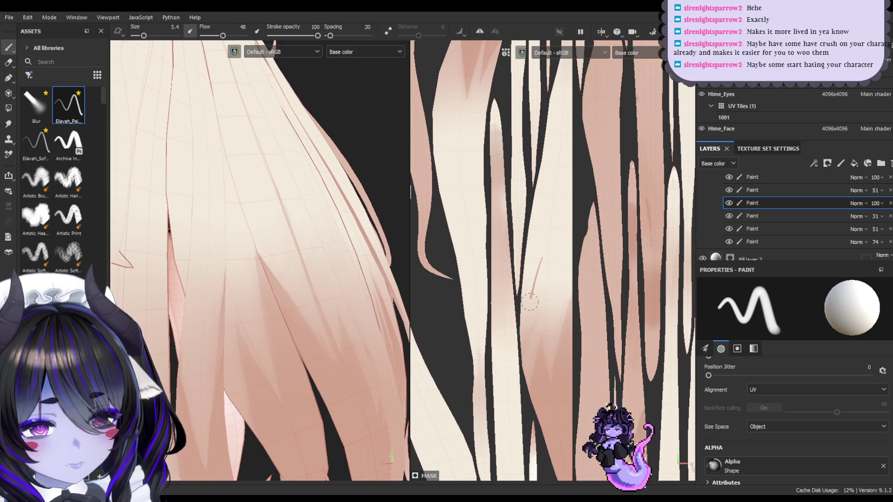
- Paint a thin darker shading stroke along a hair strand, redoing it until it sits right
drag(543, 264, 519, 316)
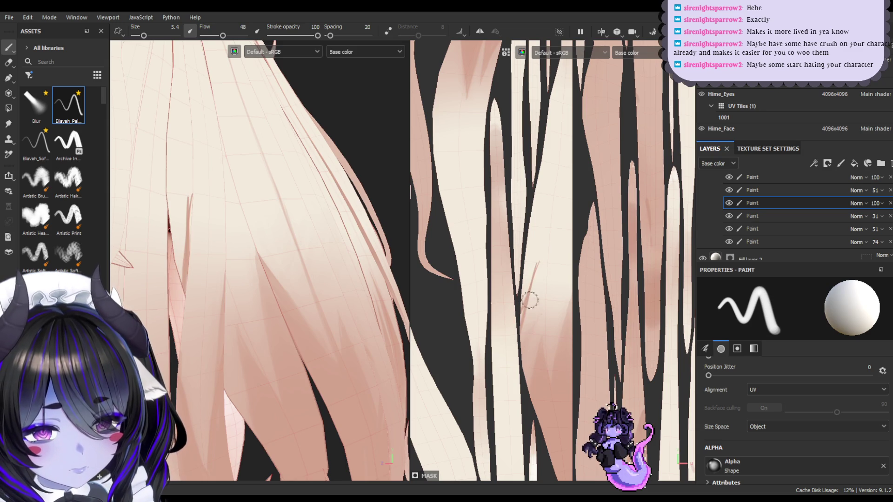
key(ctrl+z)
drag(543, 259, 518, 334)
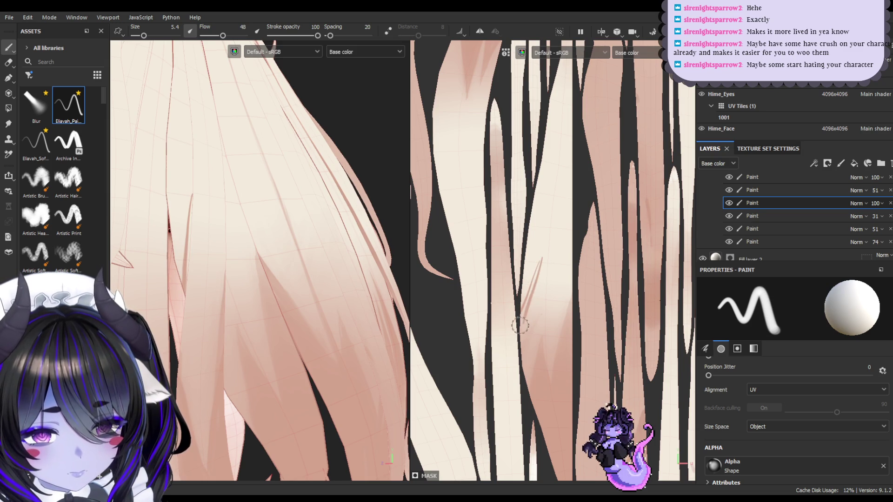
drag(541, 261, 524, 313)
key(ctrl+z)
drag(541, 256, 534, 287)
key(ctrl+z)
key(ctrl+z)
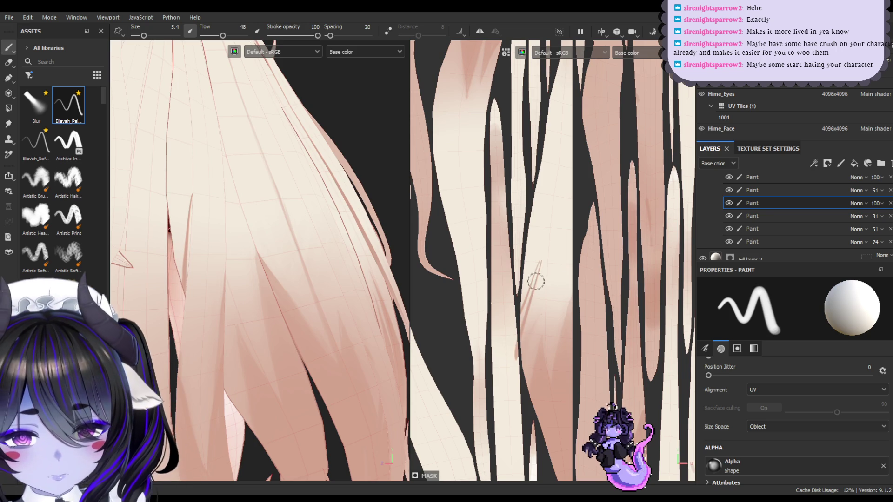
drag(539, 261, 521, 327)
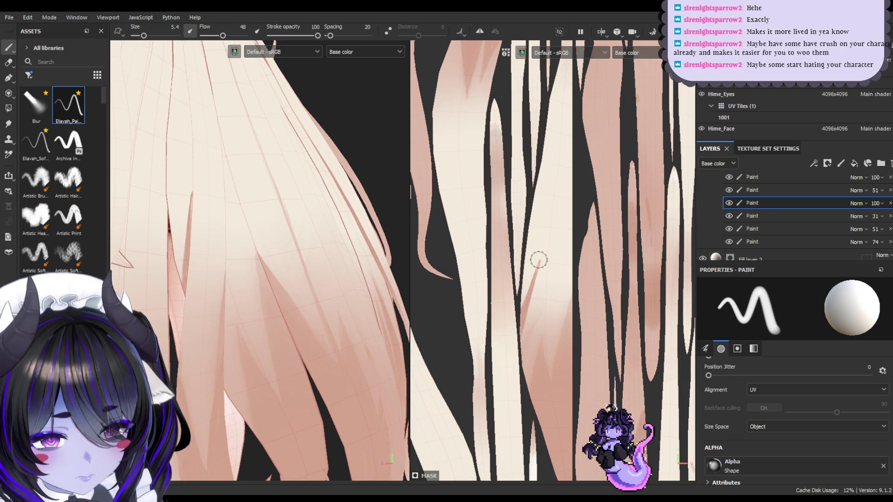
- Add a darker shading stroke on the neighbouring strand, redrawing it several times
mouse_move(285, 378)
alt+mouse_down()
mouse_move(318, 365)
mouse_move(309, 369)
mouse_move(283, 338)
alt+mouse_up()
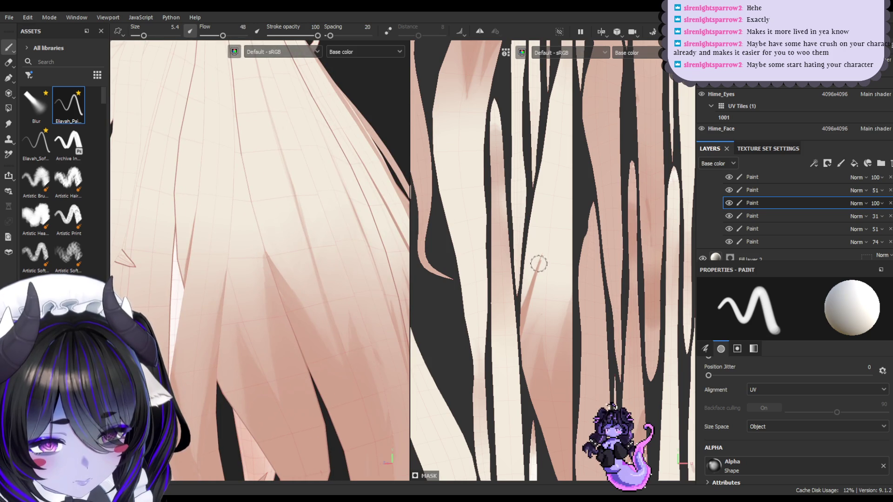
mouse_move(523, 258)
mouse_down()
mouse_move(532, 289)
mouse_move(531, 268)
mouse_move(524, 298)
mouse_up()
key(ctrl+z)
key(ctrl+z)
drag(536, 256, 528, 289)
key(ctrl+z)
key(ctrl+z)
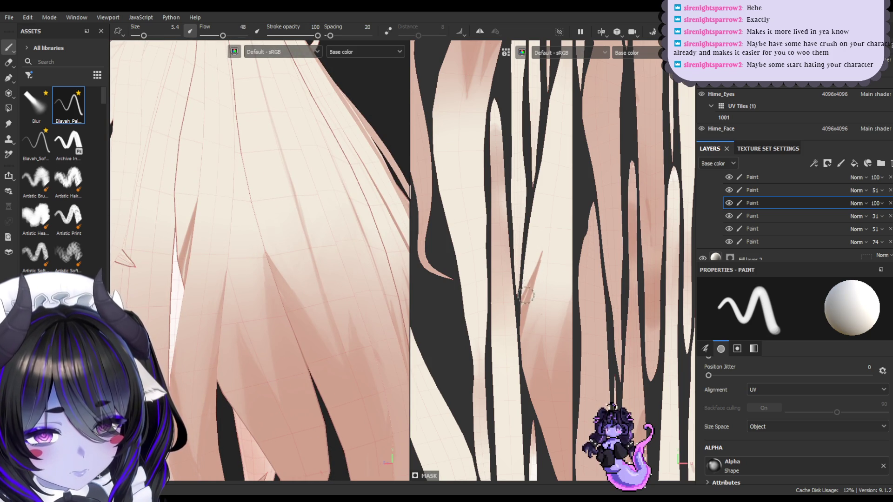
key(ctrl+z)
drag(546, 252, 530, 277)
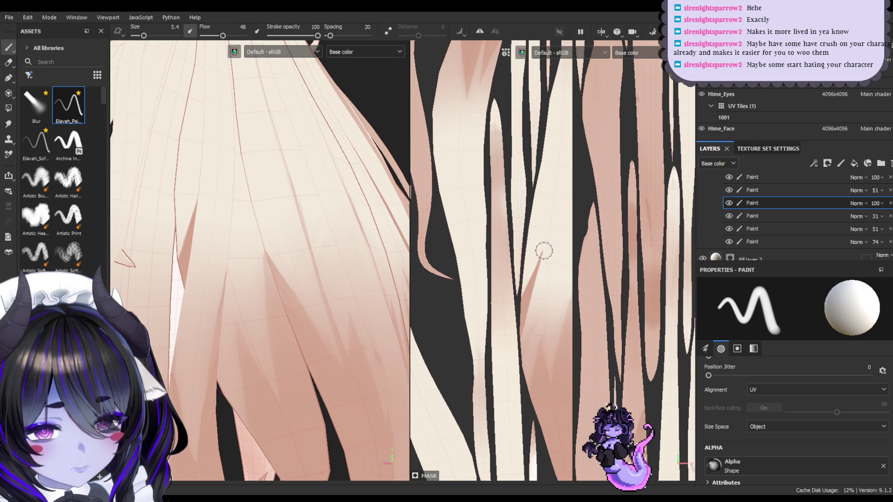
mouse_move(279, 255)
alt+mouse_down()
mouse_move(292, 297)
mouse_move(254, 302)
alt+mouse_up()
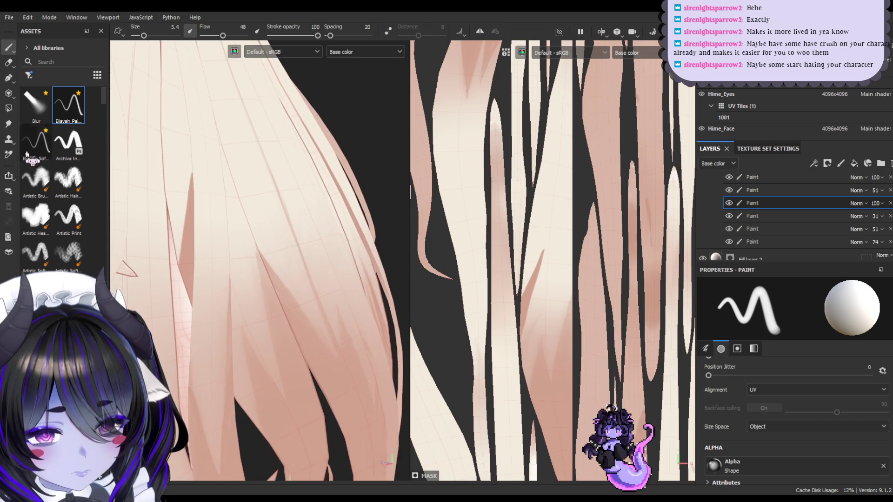
- Blend the darker shading stroke into the strand with the Smudge tool
click(9, 123)
drag(549, 260, 540, 284)
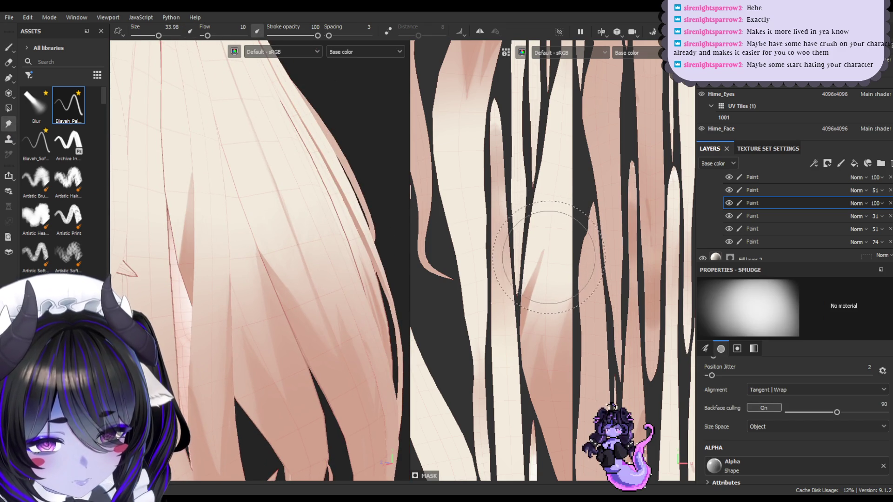
mouse_move(365, 270)
alt+mouse_down()
mouse_move(271, 341)
mouse_move(198, 353)
alt+mouse_up()
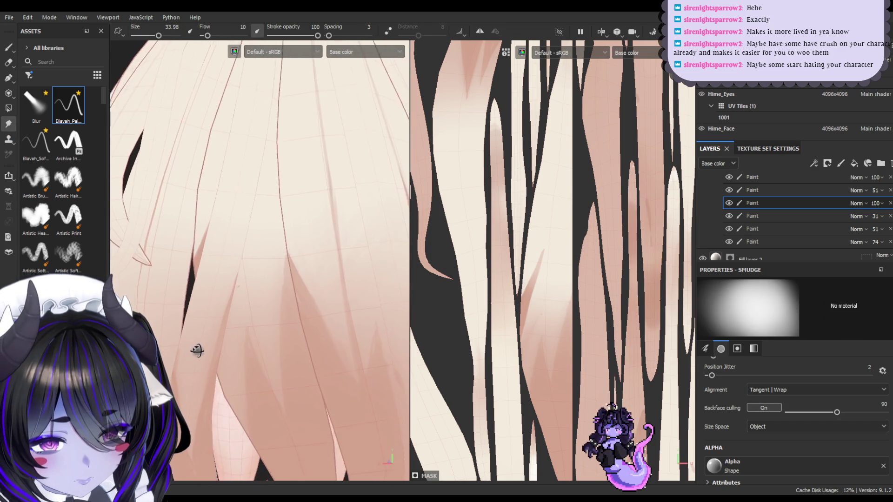
- Return to the 5.4 paint brush and try a thin strand stroke, undoing both attempts
click(8, 47)
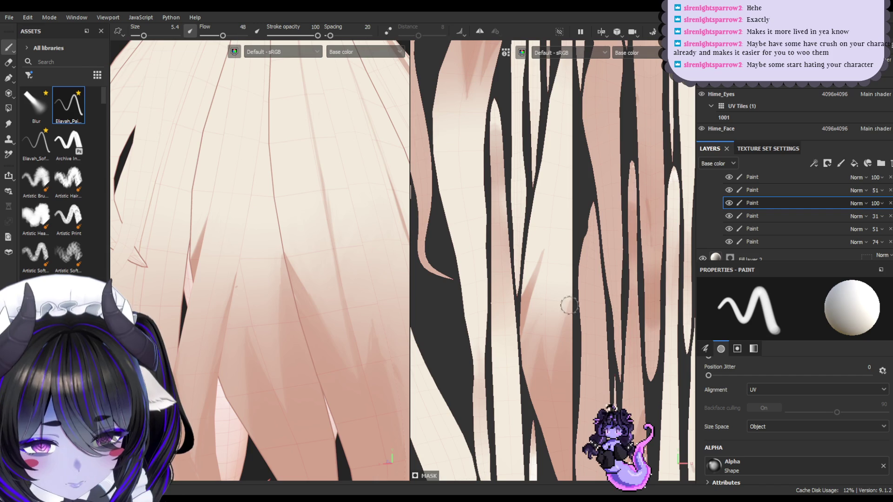
mouse_move(560, 228)
mouse_down()
mouse_move(564, 299)
mouse_move(564, 279)
mouse_up()
key(ctrl+z)
drag(571, 166, 524, 282)
key(ctrl+z)
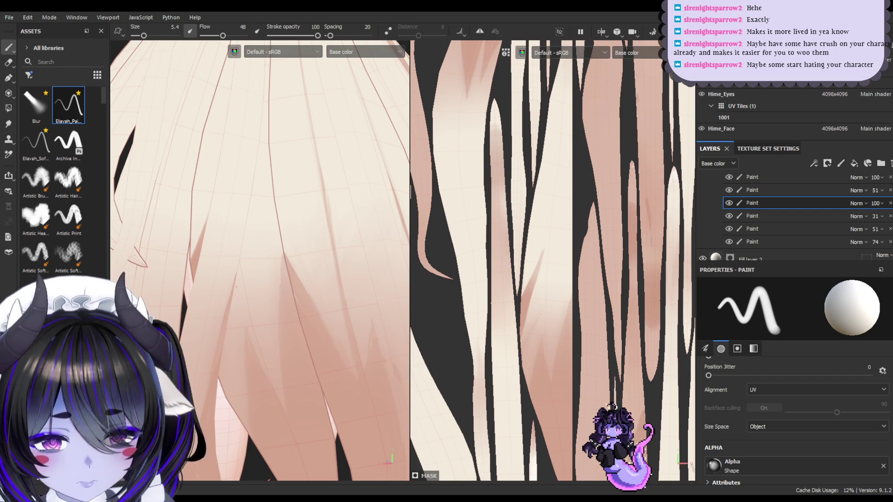
scroll(469, 60, down, 3)
scroll(271, 148, down, 5)
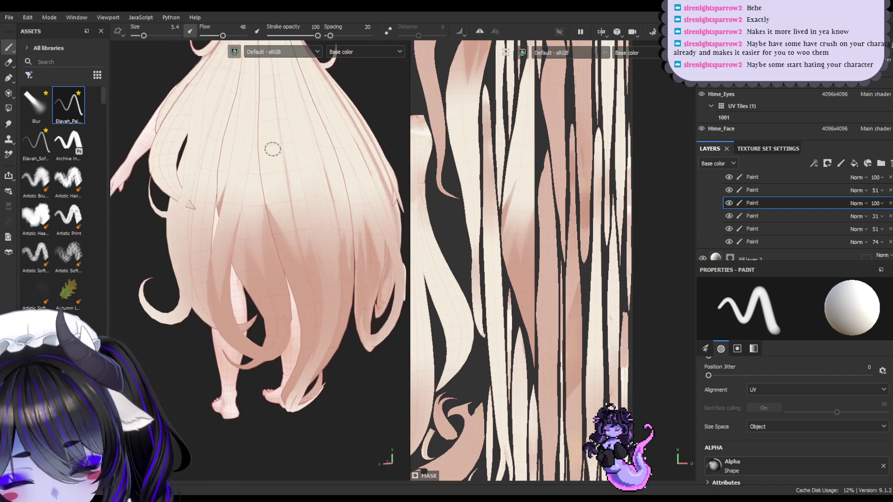
- Orbit and zoom to the back hair and paint a small darker pink dab on a lower strand
mouse_move(273, 154)
alt+mouse_down()
mouse_move(325, 100)
mouse_move(247, 155)
mouse_move(306, 149)
mouse_move(239, 146)
mouse_move(305, 152)
mouse_move(285, 139)
mouse_move(291, 160)
alt+mouse_up()
scroll(290, 160, up, 2)
alt+middle_drag(299, 160, 270, 149)
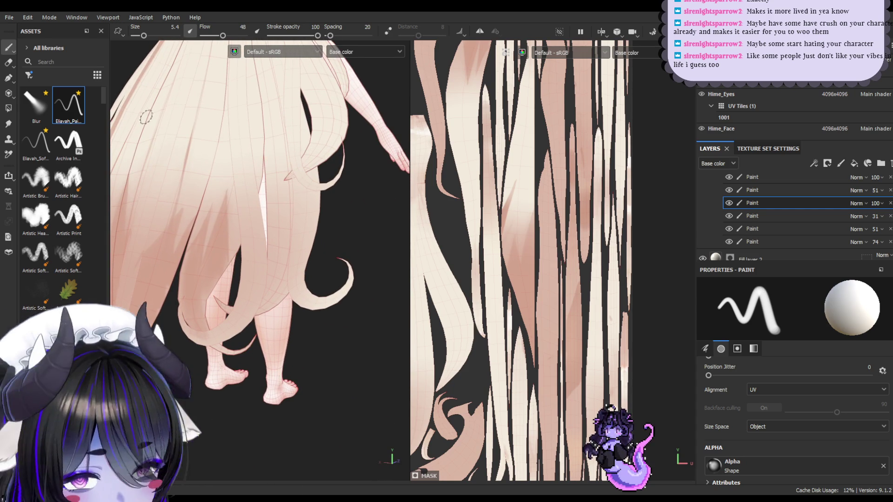
alt+drag(252, 244, 229, 215)
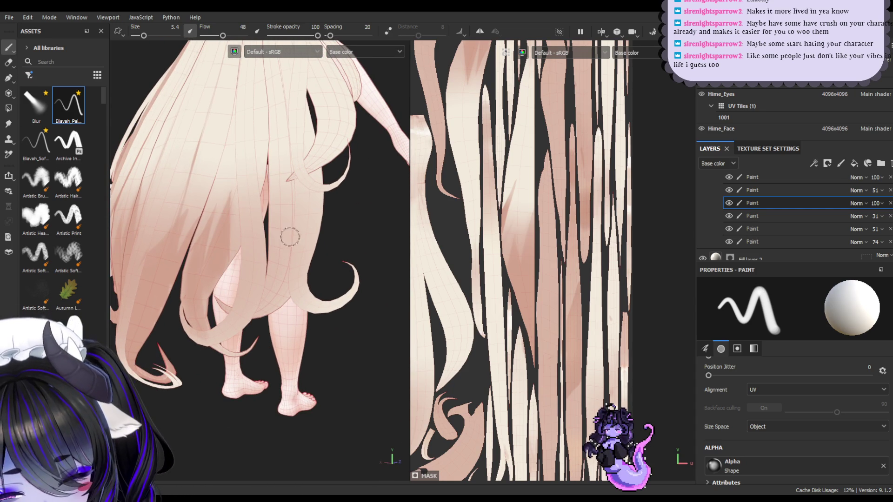
drag(278, 231, 282, 268)
scroll(534, 235, down, 2)
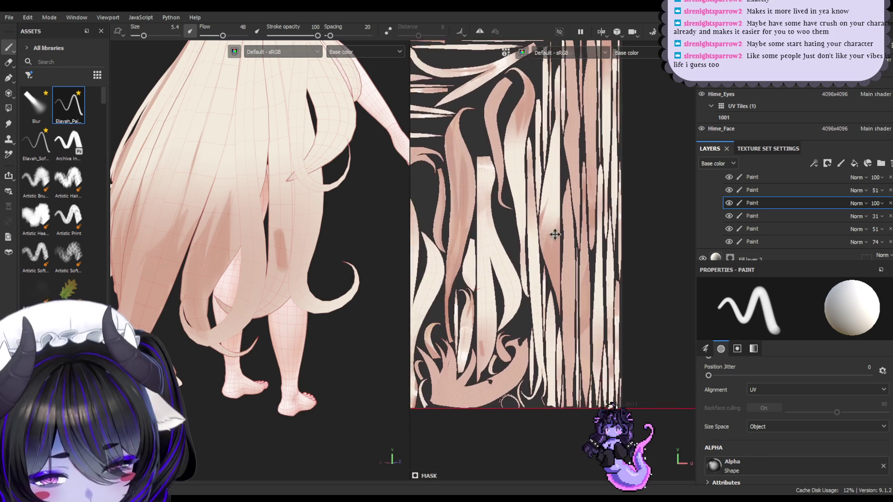
- Zoom onto the lower hair tips and paint darker strand strokes, undoing the first attempt
scroll(549, 281, up, 2)
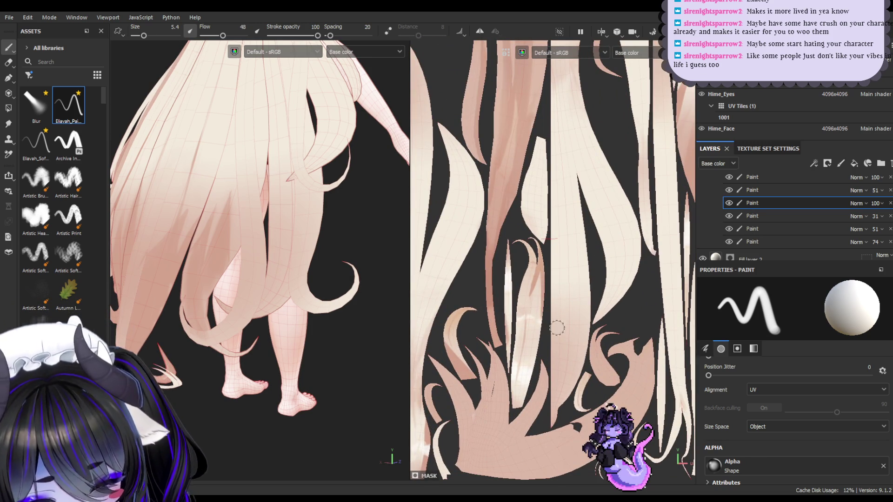
mouse_move(562, 372)
mouse_down()
mouse_move(562, 307)
mouse_move(580, 372)
mouse_up()
key(ctrl+z)
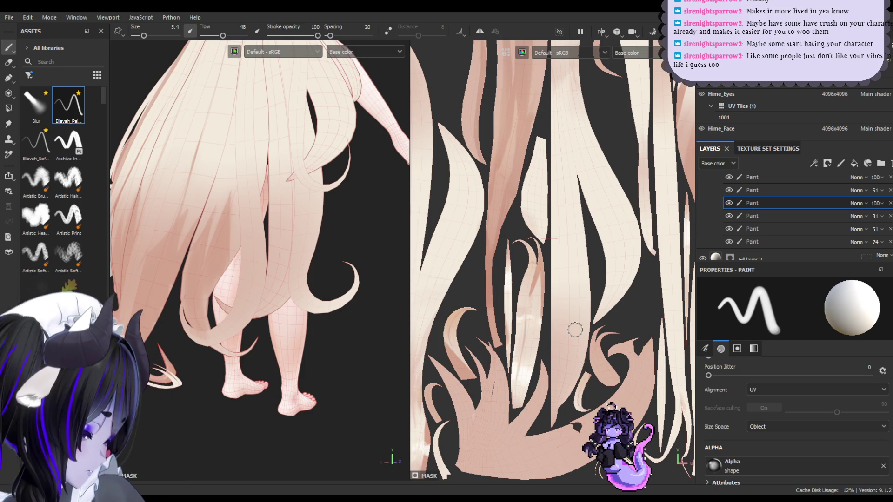
drag(549, 321, 561, 380)
drag(565, 374, 573, 328)
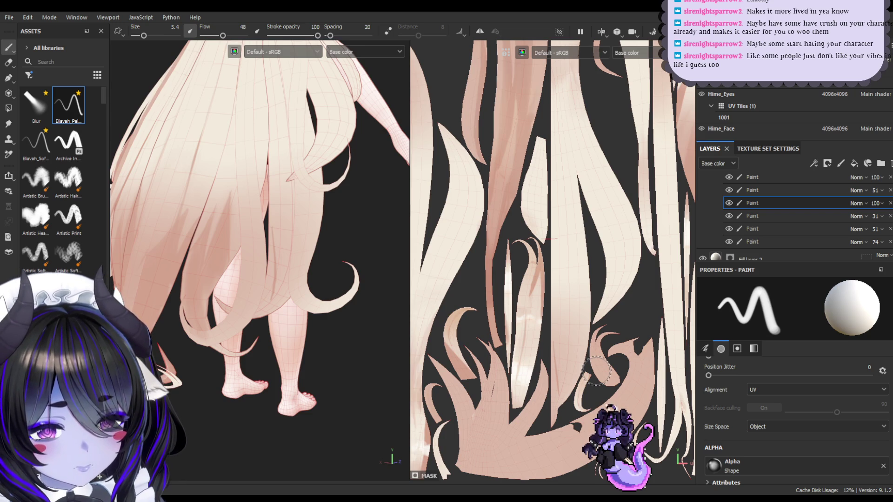
- Layer several more faint darker strokes along the lower hair strands
drag(560, 389, 586, 306)
mouse_move(568, 338)
mouse_down()
mouse_move(568, 377)
mouse_move(591, 300)
mouse_up()
drag(581, 337, 556, 387)
mouse_move(583, 336)
mouse_down()
mouse_move(565, 385)
mouse_move(587, 331)
mouse_up()
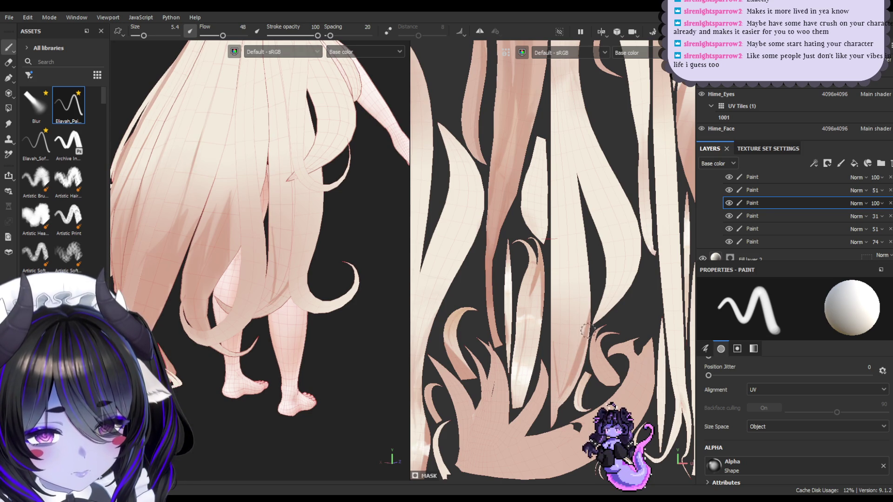
drag(569, 387, 556, 411)
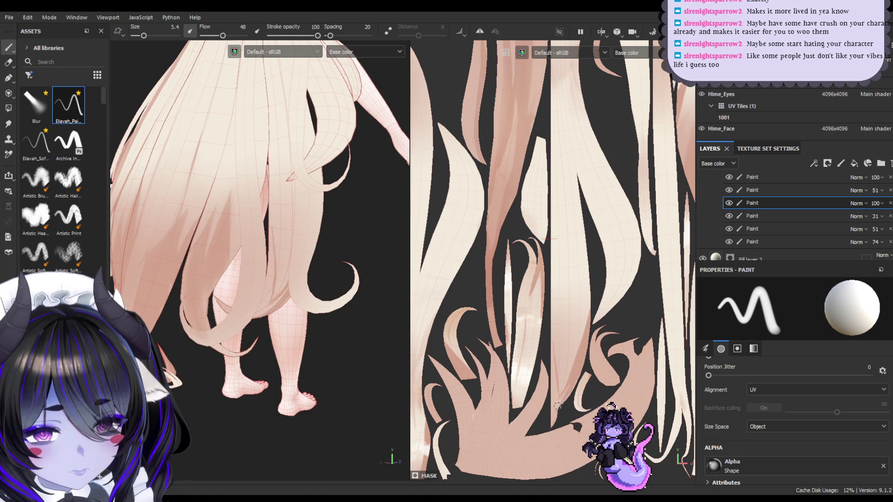
mouse_move(556, 376)
mouse_down()
mouse_move(553, 390)
mouse_move(549, 360)
mouse_move(553, 424)
mouse_up()
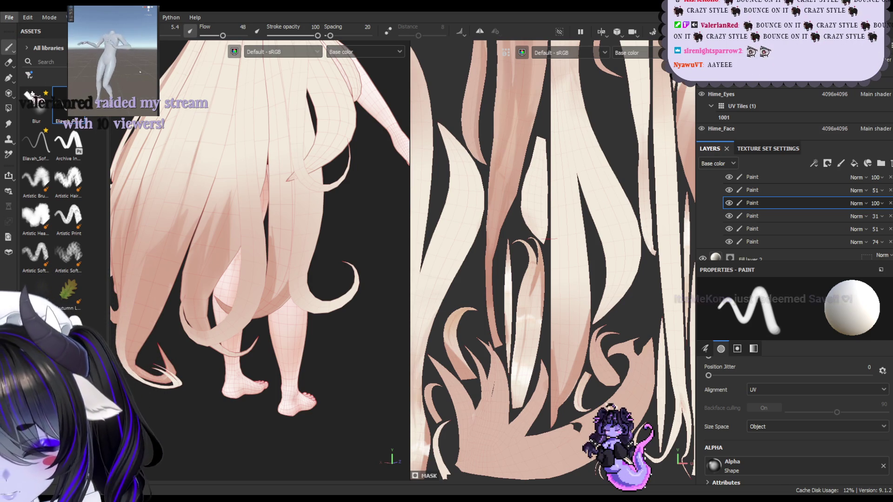
- Save the project and orbit the camera round to the character's front
key(ctrl+s)
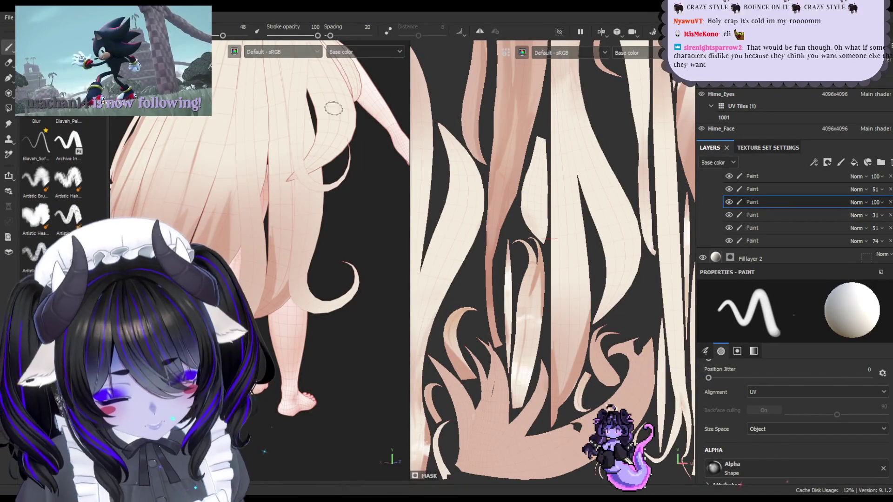
mouse_move(334, 108)
alt+mouse_down()
mouse_move(289, 124)
mouse_move(351, 152)
mouse_move(251, 145)
mouse_move(257, 169)
alt+mouse_up()
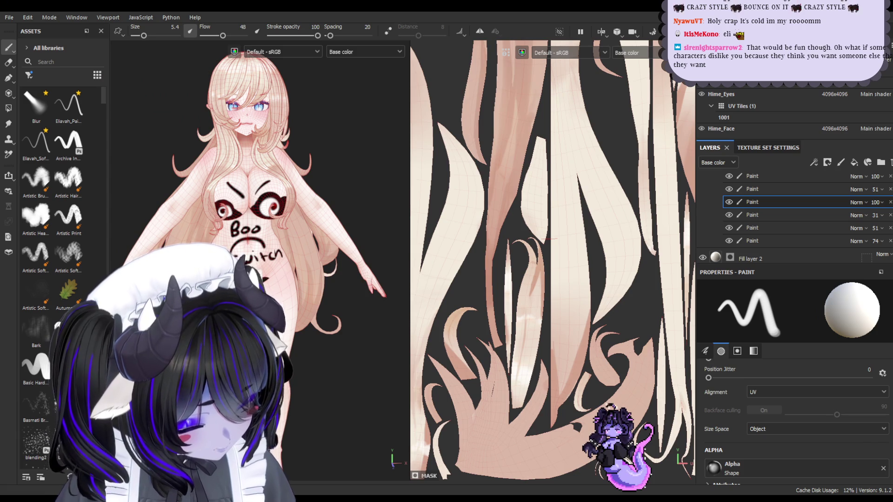
- Orbit the view so the pale-pink-haired character faces the camera head-on, with the wireframe off
alt+drag(285, 193, 305, 187)
alt+drag(236, 186, 305, 184)
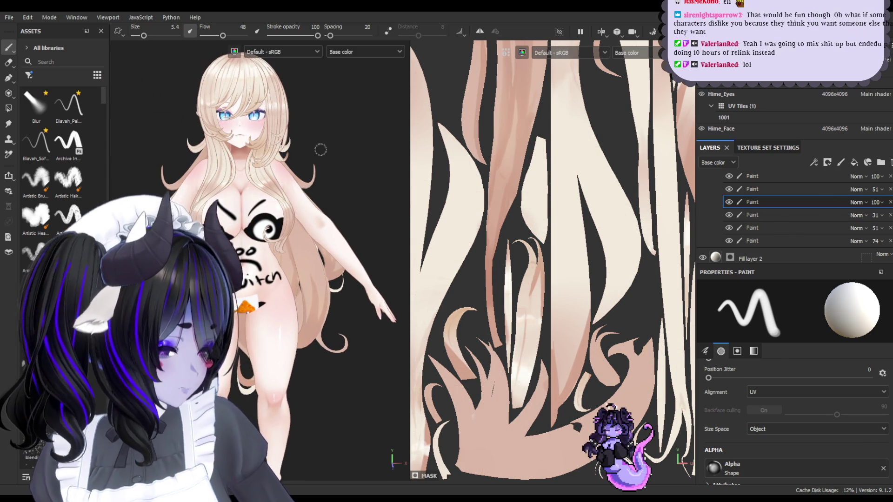